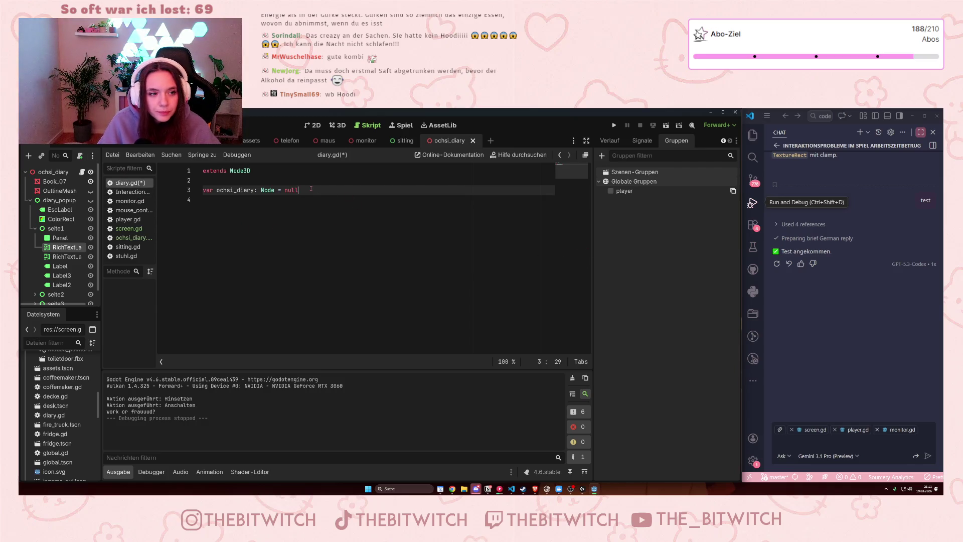
# Step: Add blank lines below the 'var ochsi_diary: Node = null' declaration
pyautogui.press('Return')
pyautogui.press('Return')
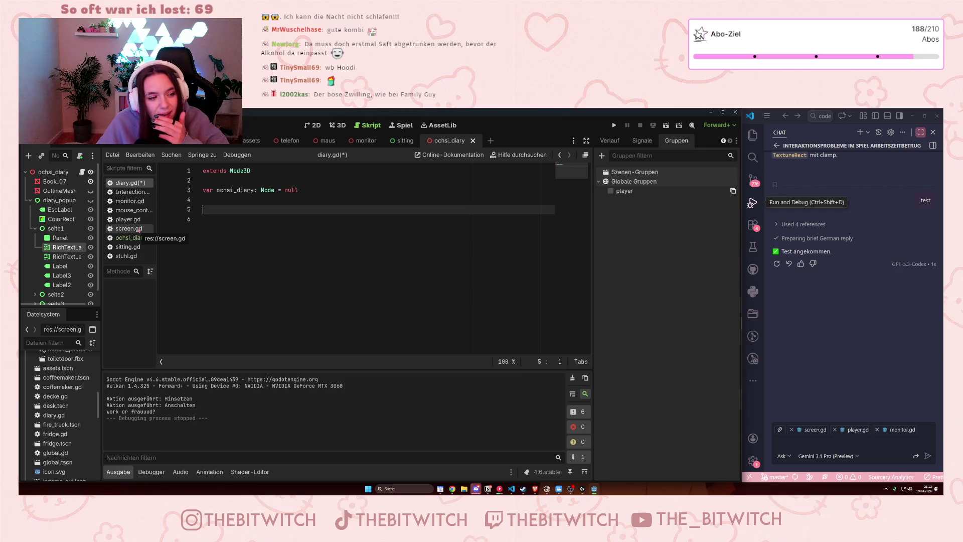
# Step: After checking screen.gd, write a 'func _ready:' header in diary.gd with an indented line
pyautogui.click(139, 229)
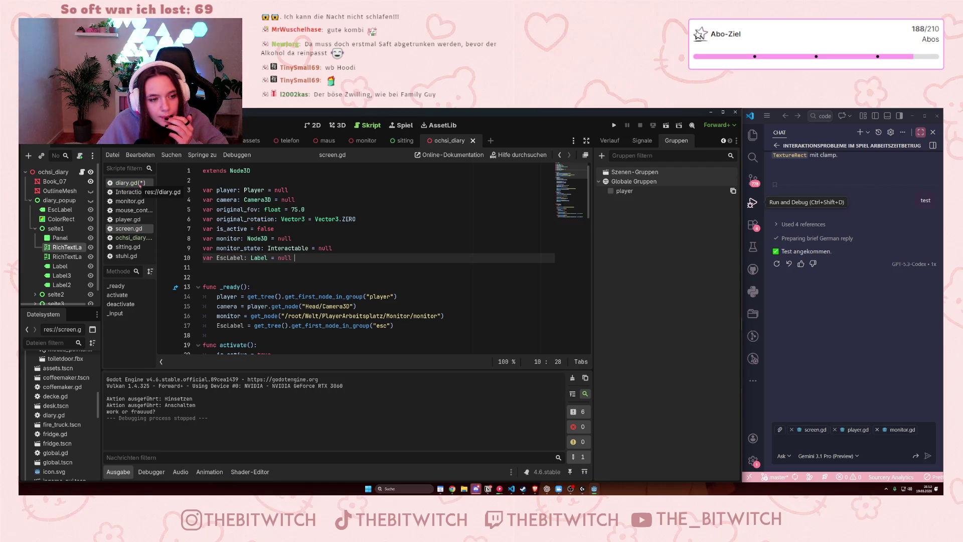
pyautogui.click(140, 184)
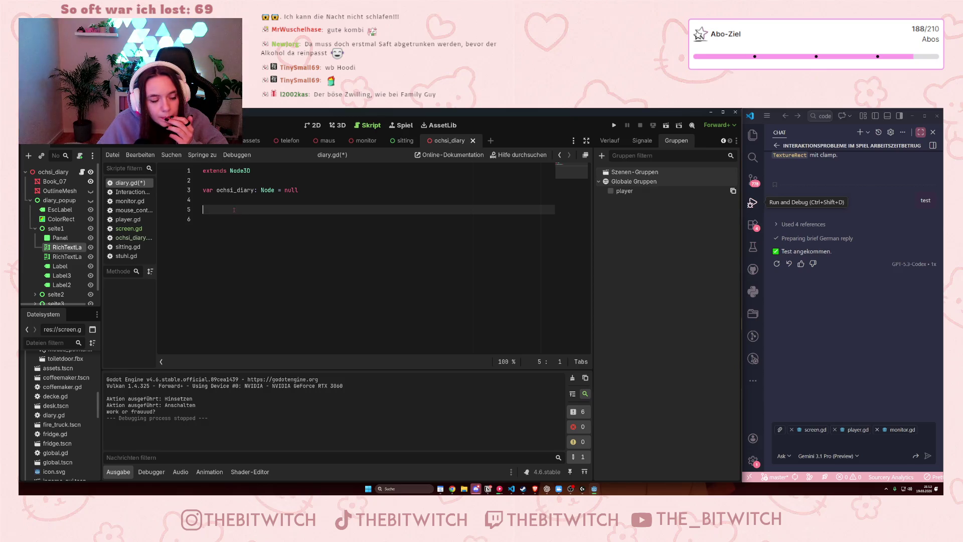
pyautogui.write('fun')
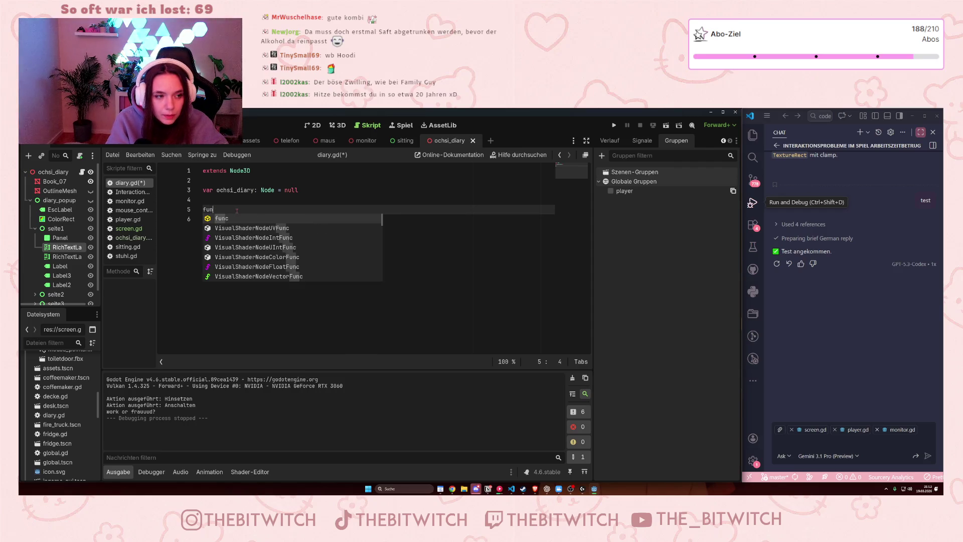
pyautogui.write('c _re')
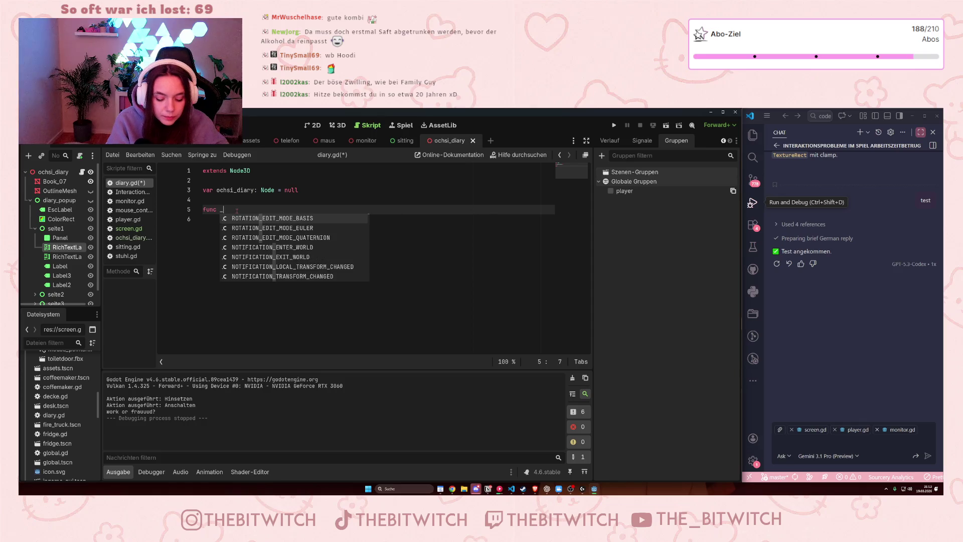
pyautogui.press('Return')
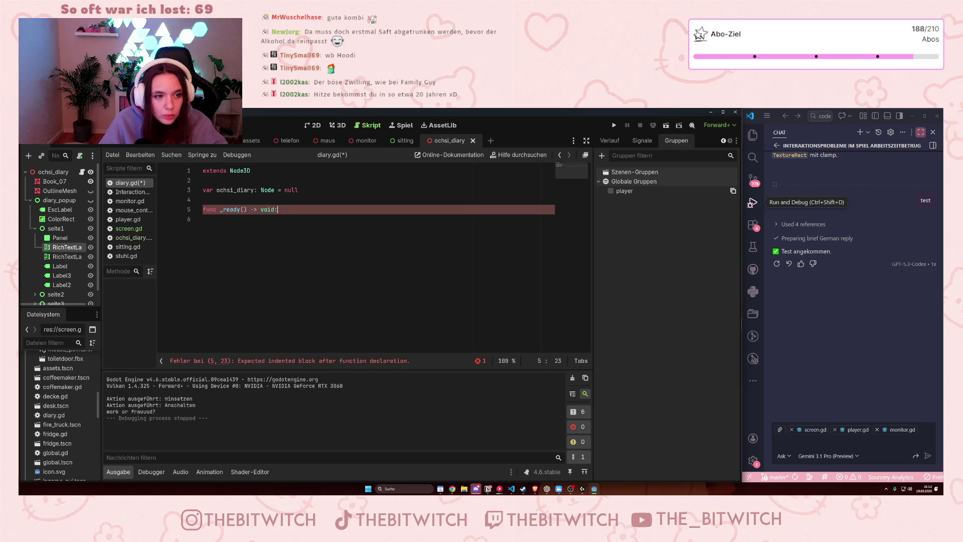
pyautogui.hotkey('ctrl', 'shift', 'Left')
pyautogui.hotkey('ctrl', 'shift', 'Left')
pyautogui.hotkey('ctrl', 'shift', 'Left')
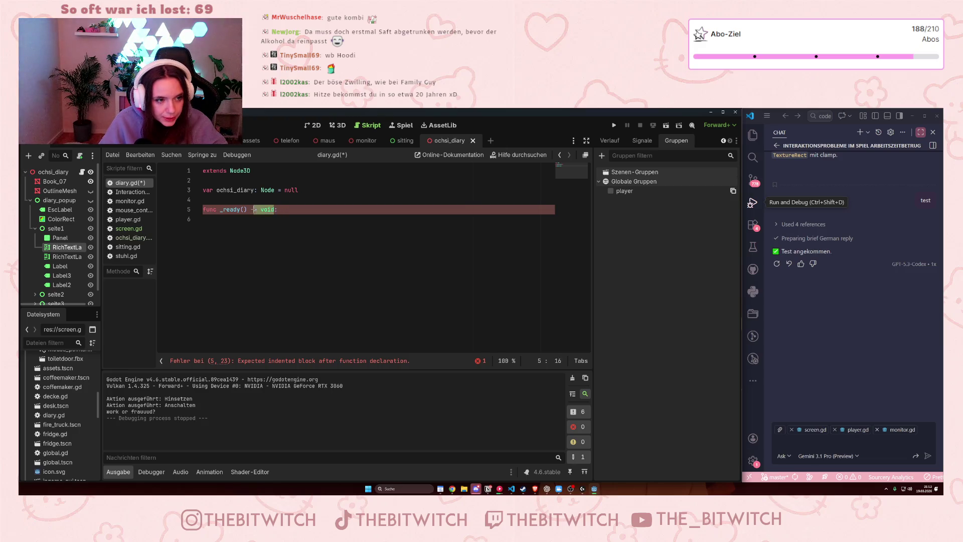
pyautogui.write(':')
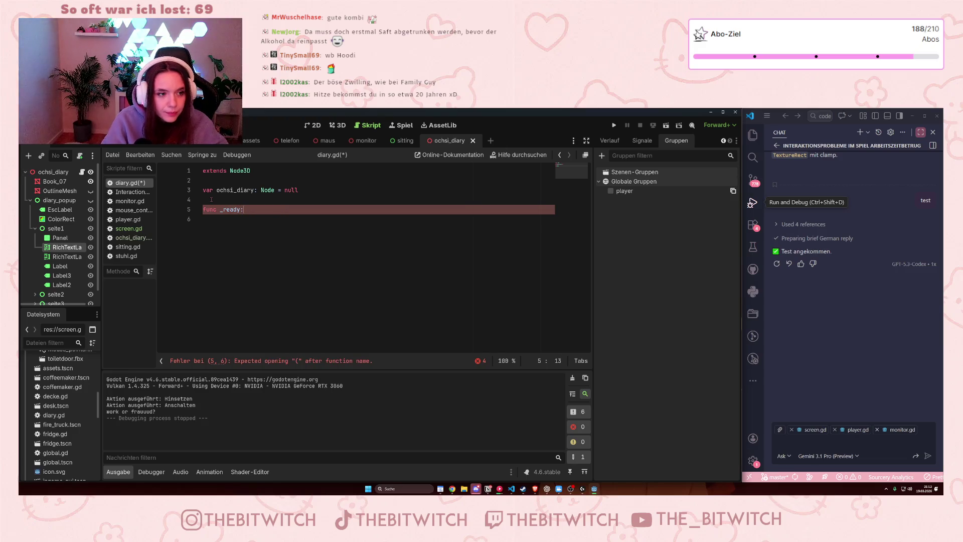
pyautogui.press('Return')
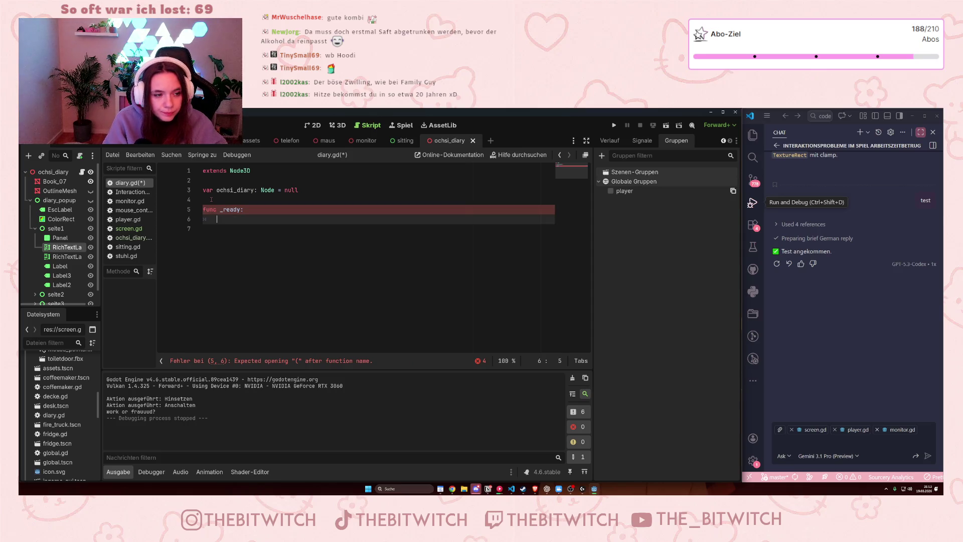
# Step: Start typing 'ochsi' in the body, erase it, and check the ochsi_diary.gd script's variables
pyautogui.write('ochsi')
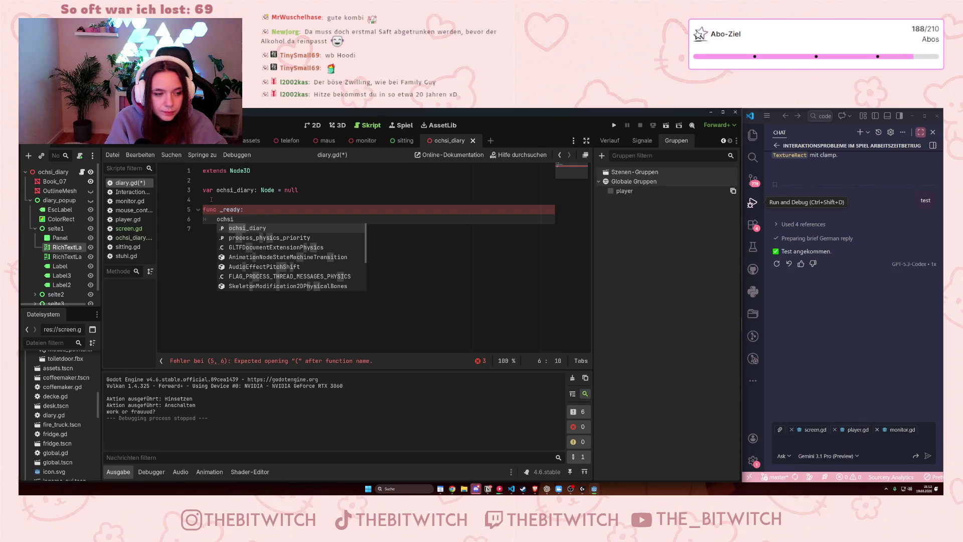
pyautogui.press('BackSpace')
pyautogui.press('BackSpace')
pyautogui.press('BackSpace')
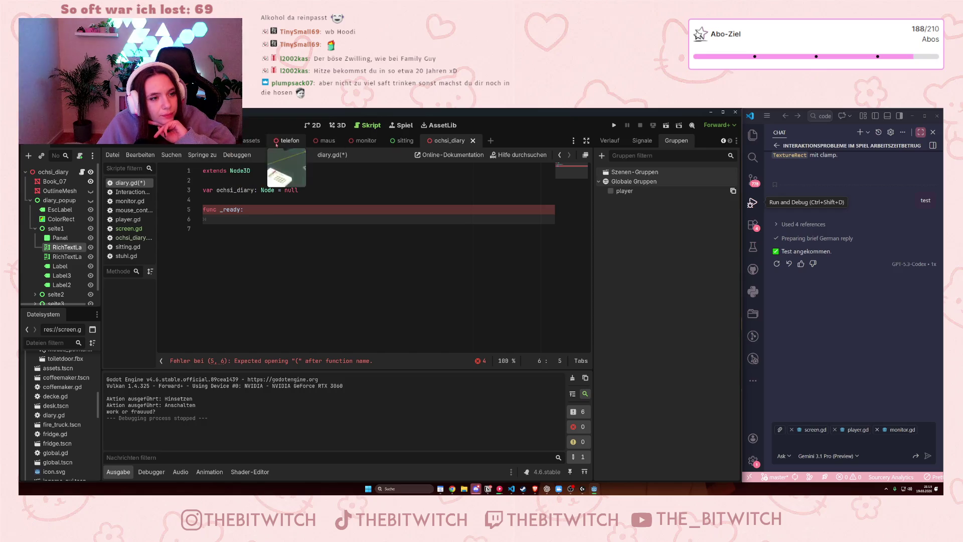
pyautogui.click(129, 238)
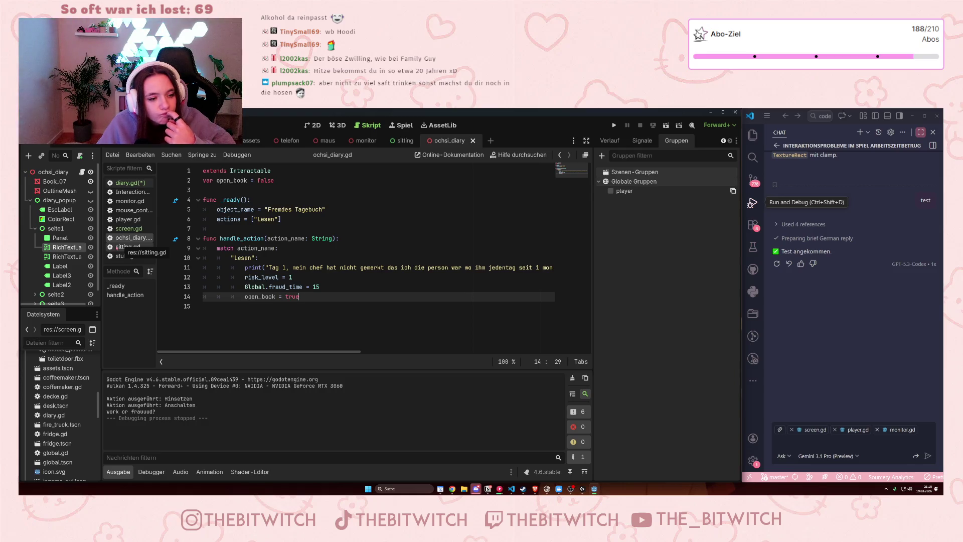
# Step: Collapse seite1 and hide the seite2, seite3 and seite1 pages, then select '_ready' in diary.gd
pyautogui.moveTo(363, 143)
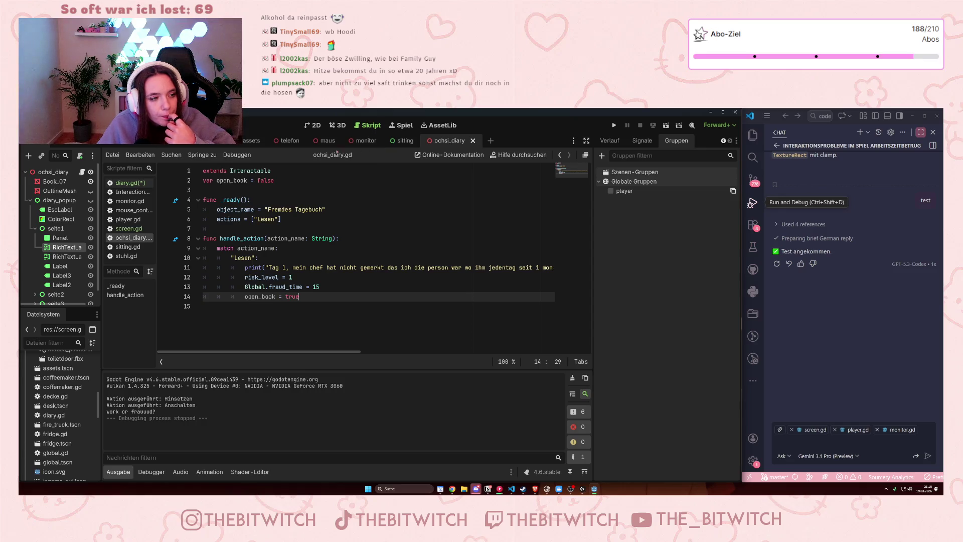
pyautogui.click(35, 229)
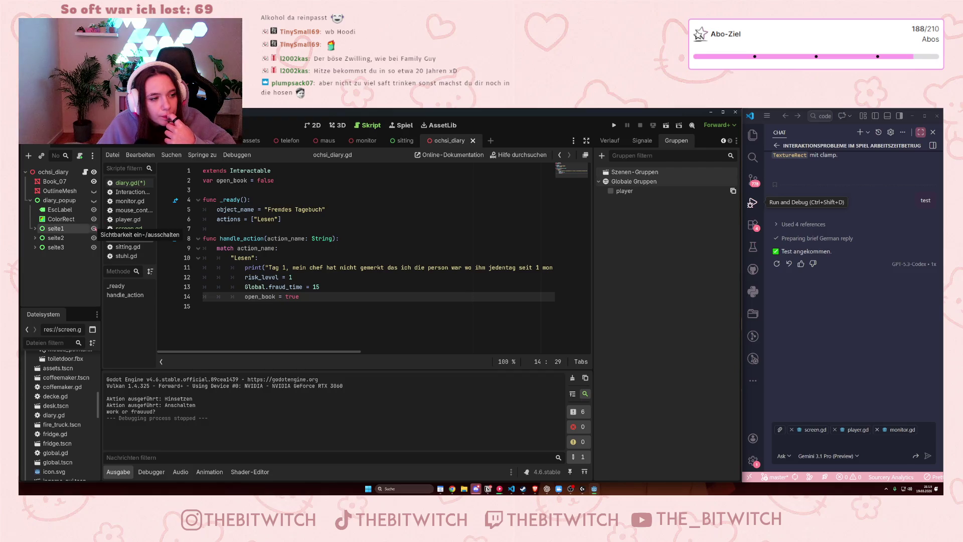
pyautogui.click(94, 237)
pyautogui.click(94, 247)
pyautogui.click(93, 230)
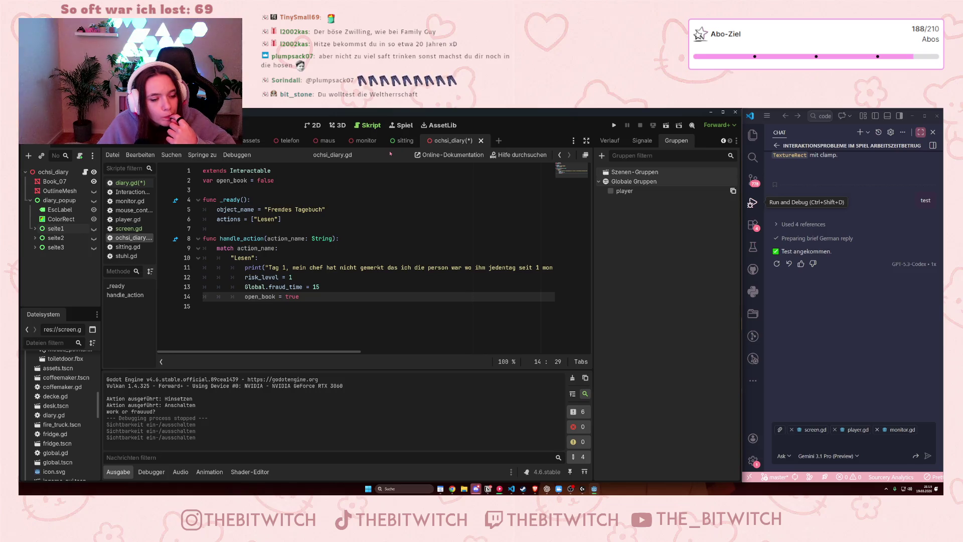
pyautogui.click(122, 183)
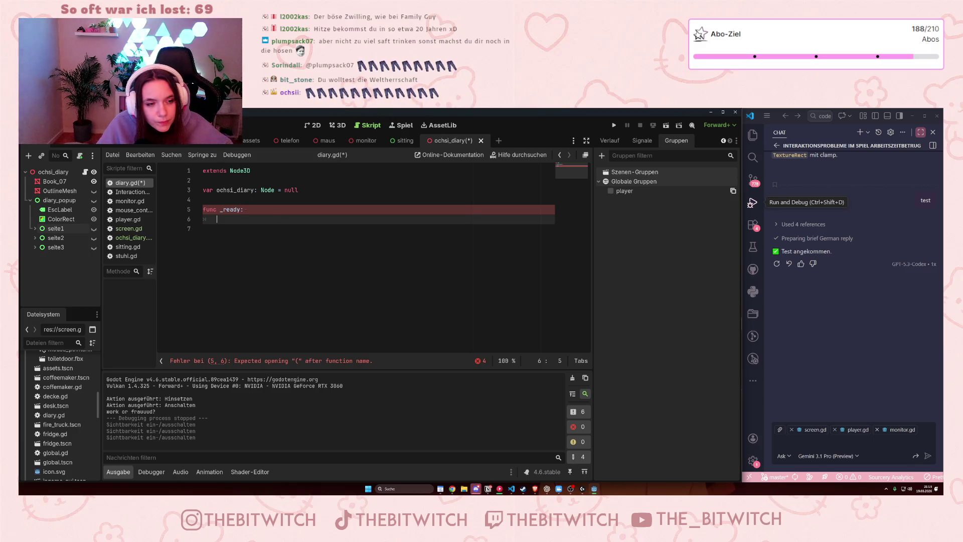
pyautogui.moveTo(242, 210); pyautogui.dragTo(221, 211)
# Step: Rename the _ready function to book_logic, fixing the 'book_logig' typo
pyautogui.press('BackSpace')
pyautogui.write('book_logig')
pyautogui.press('BackSpace')
pyautogui.press('BackSpace')
pyautogui.write('ic')
pyautogui.press('End')
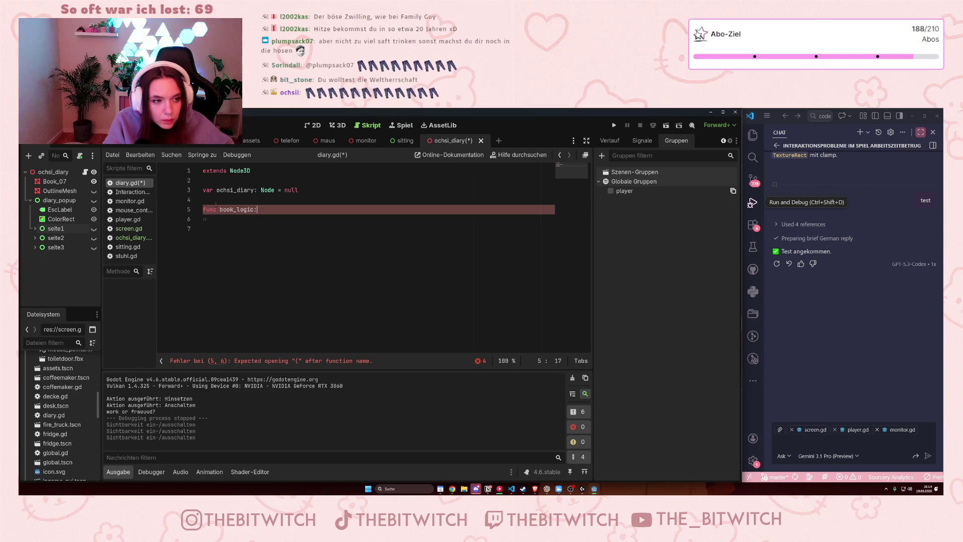
# Step: Add 'if ochsi_diary.open_book = true' inside book_logic with an indented line below
pyautogui.press('Return')
pyautogui.write('if')
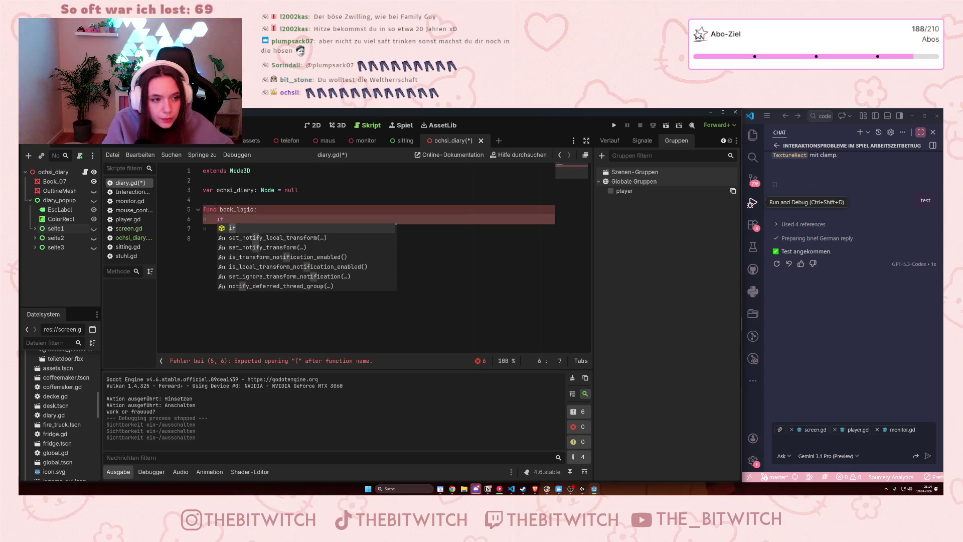
pyautogui.write(' ochsi')
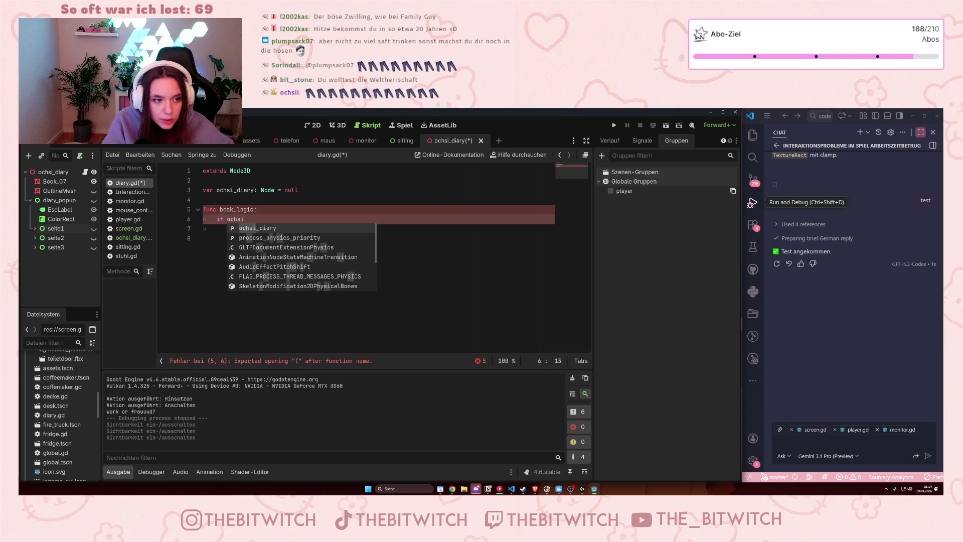
pyautogui.write('_dia')
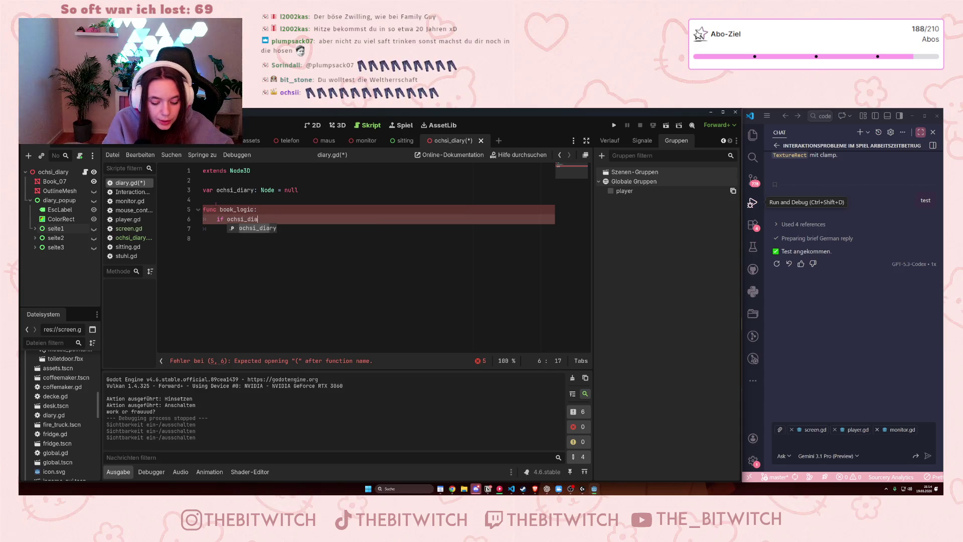
pyautogui.write('ry.open')
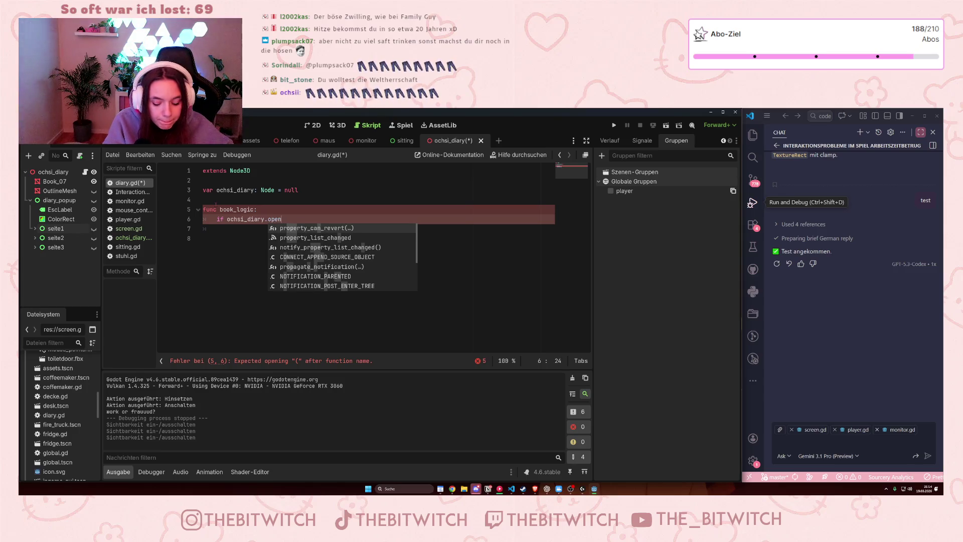
pyautogui.write('_book')
pyautogui.write(' = ')
pyautogui.write('true')
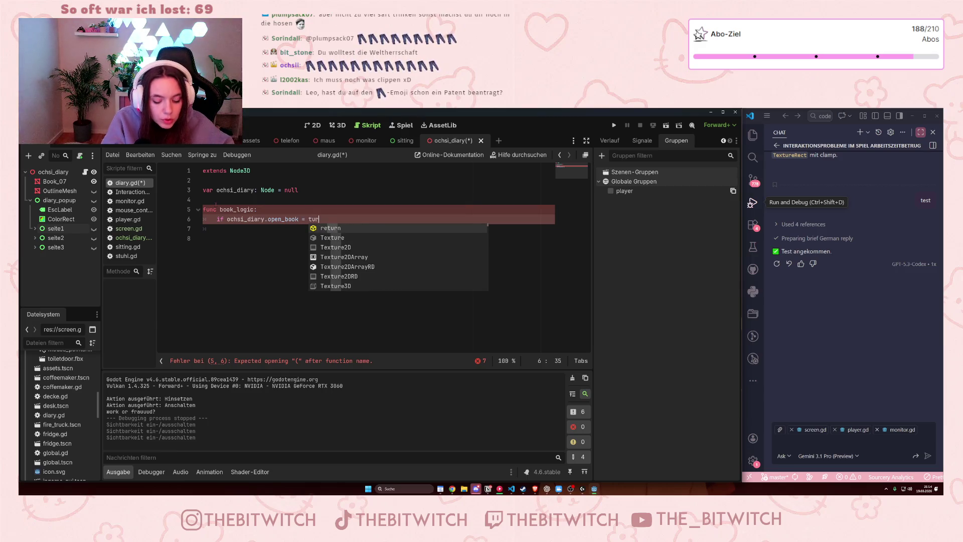
pyautogui.press('Escape')
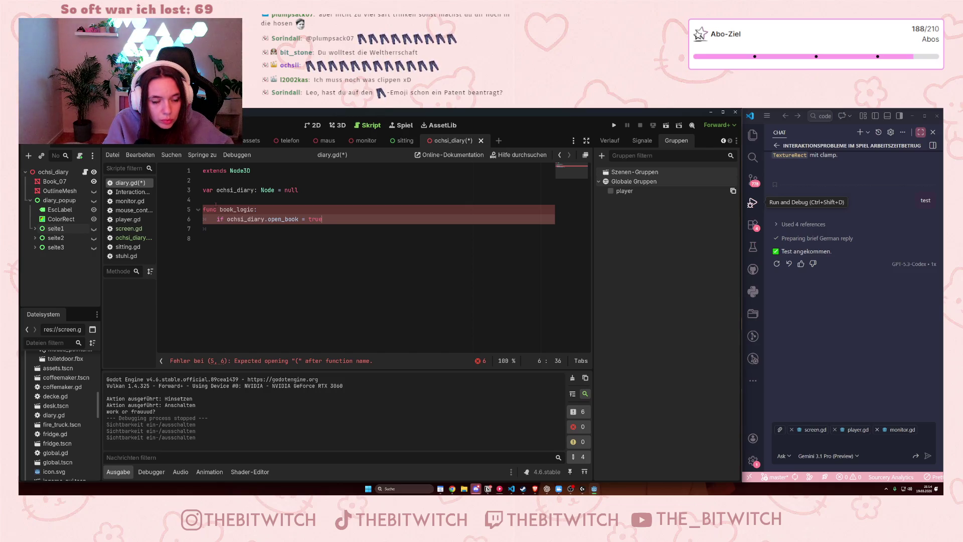
pyautogui.press('Return')
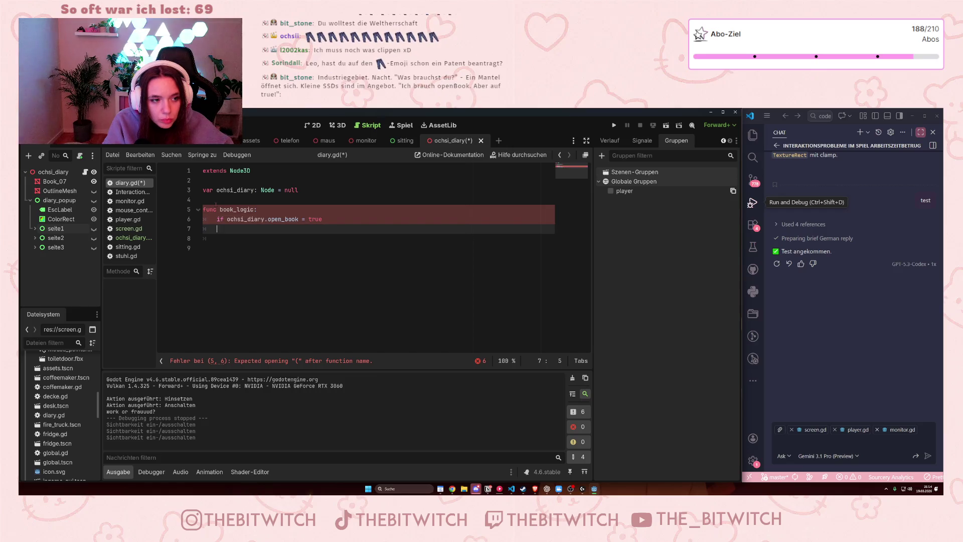
pyautogui.press('Tab')
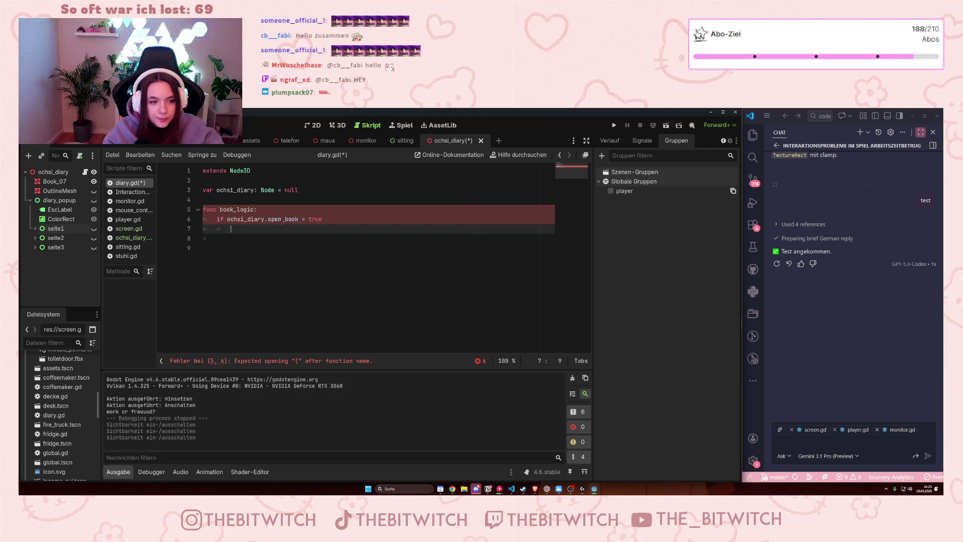
# Step: Add get_node("diary_popup").show() inside the open_book check
pyautogui.write('i')
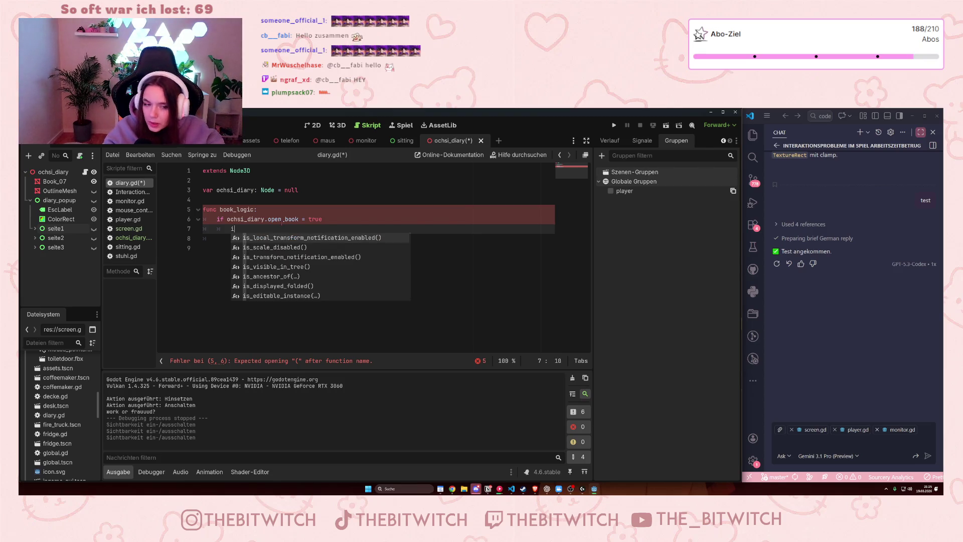
pyautogui.press('BackSpace')
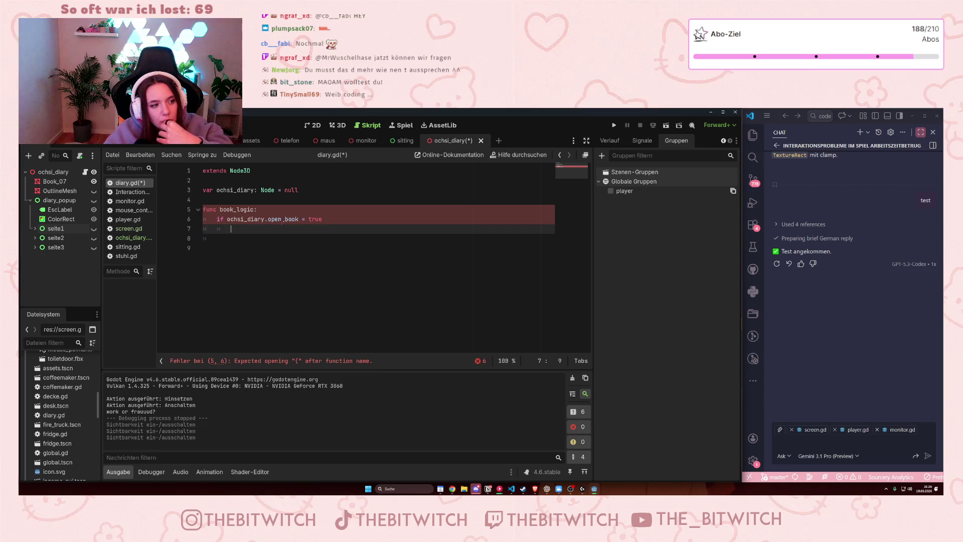
pyautogui.write('get')
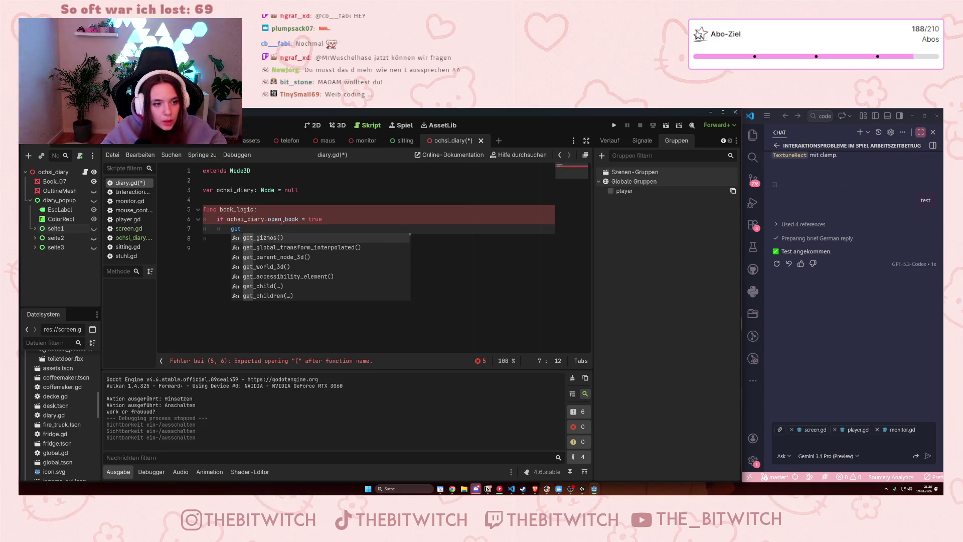
pyautogui.write('_node')
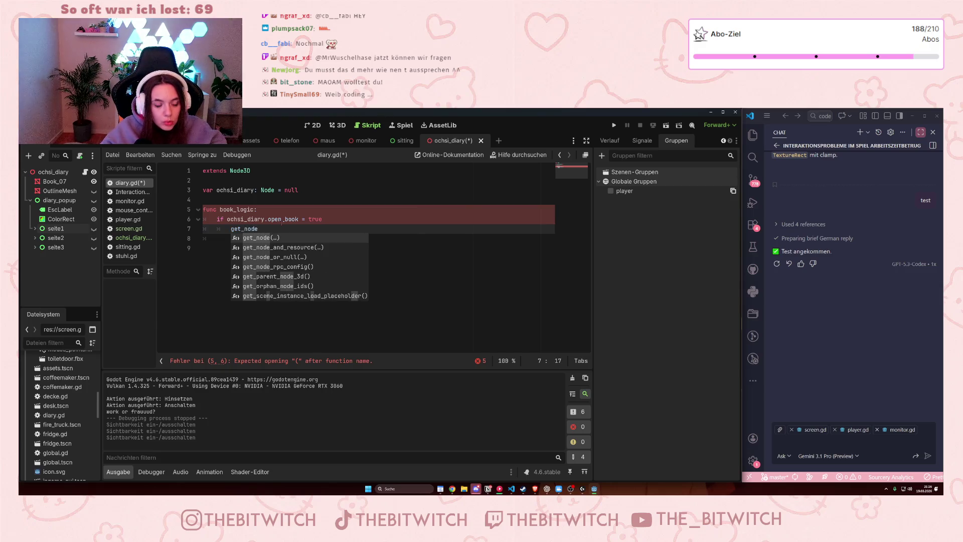
pyautogui.write('(')
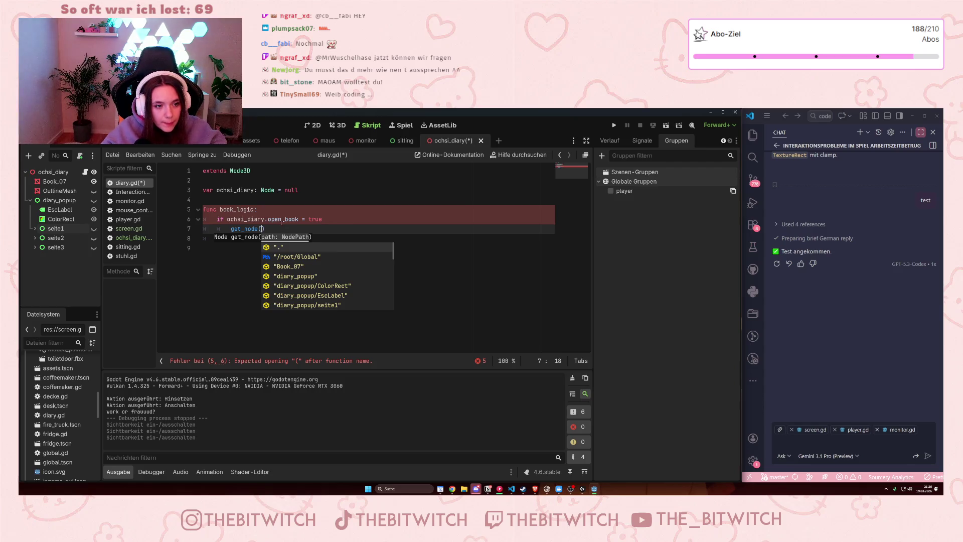
pyautogui.click(327, 277)
pyautogui.press('Right')
pyautogui.write('.show()')
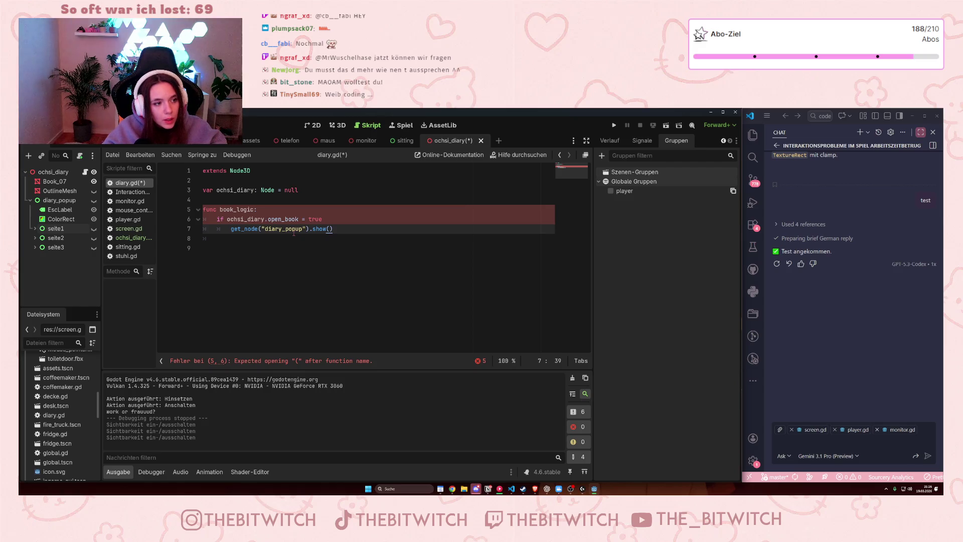
pyautogui.press('Return')
# Step: Add get_node("diary_popup/seite1").show() on the next line
pyautogui.write('ge')
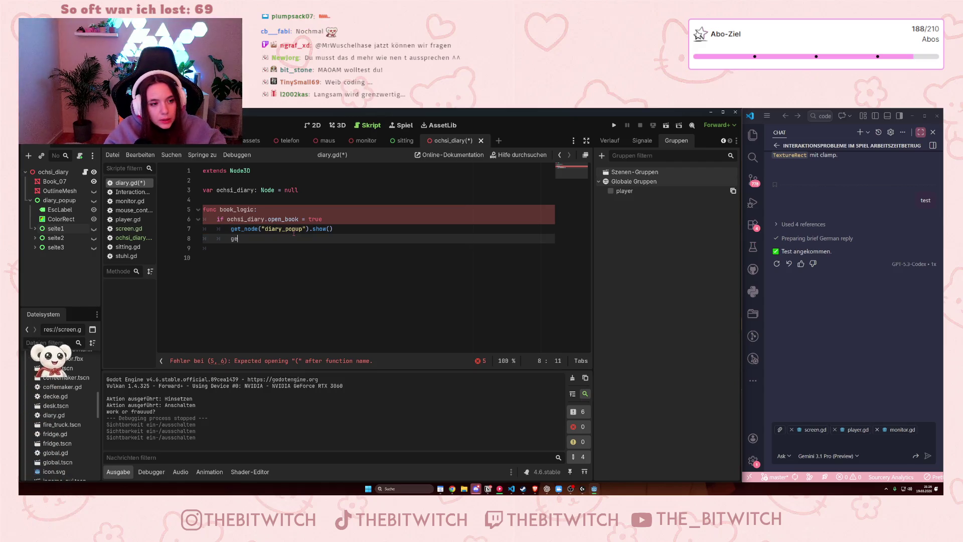
pyautogui.write('t_node')
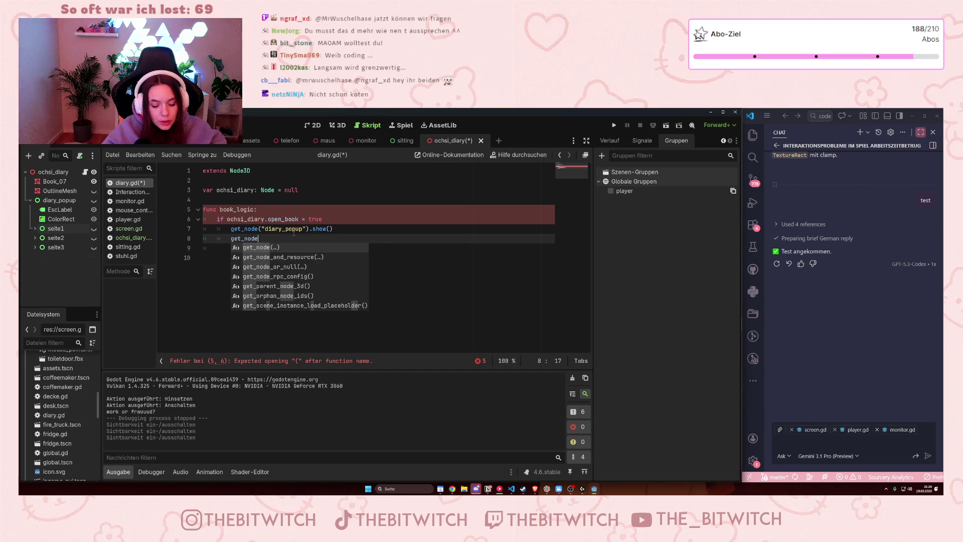
pyautogui.write('(')
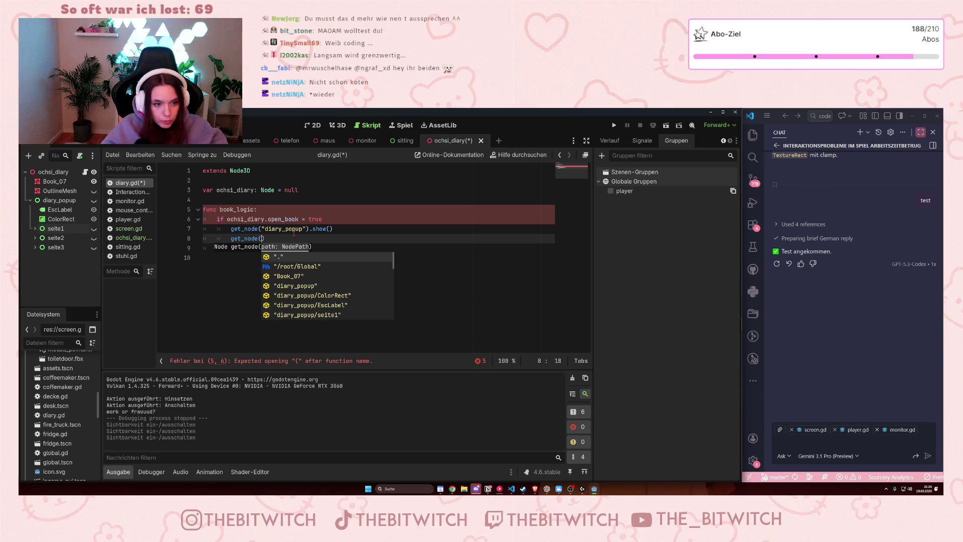
pyautogui.doubleClick(315, 314)
pyautogui.click(337, 239)
pyautogui.write('sh')
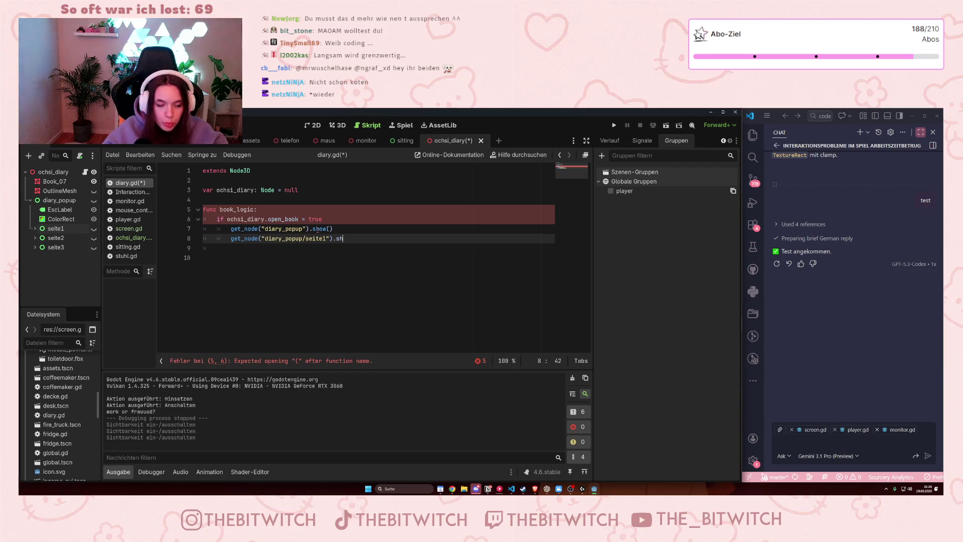
pyautogui.write('ow()')
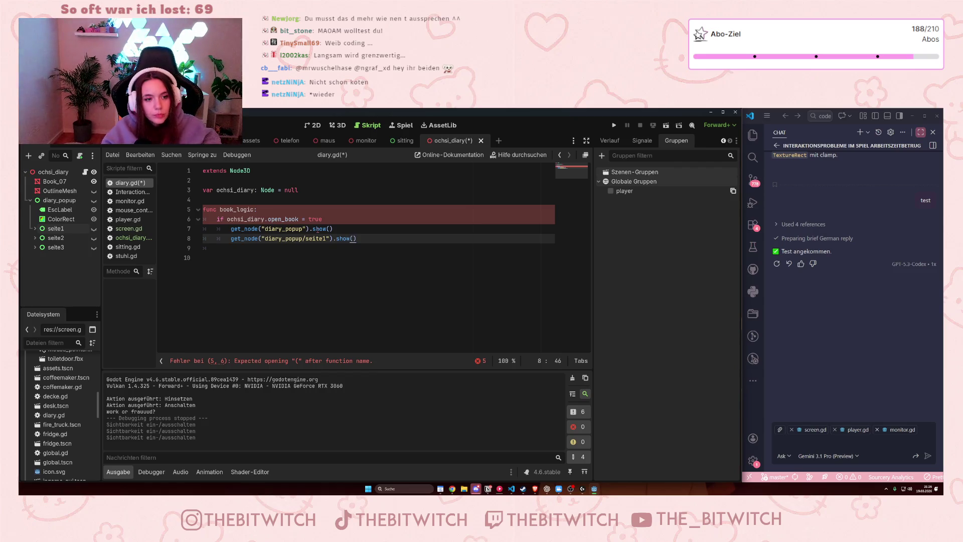
pyautogui.click(313, 292)
pyautogui.click(270, 219)
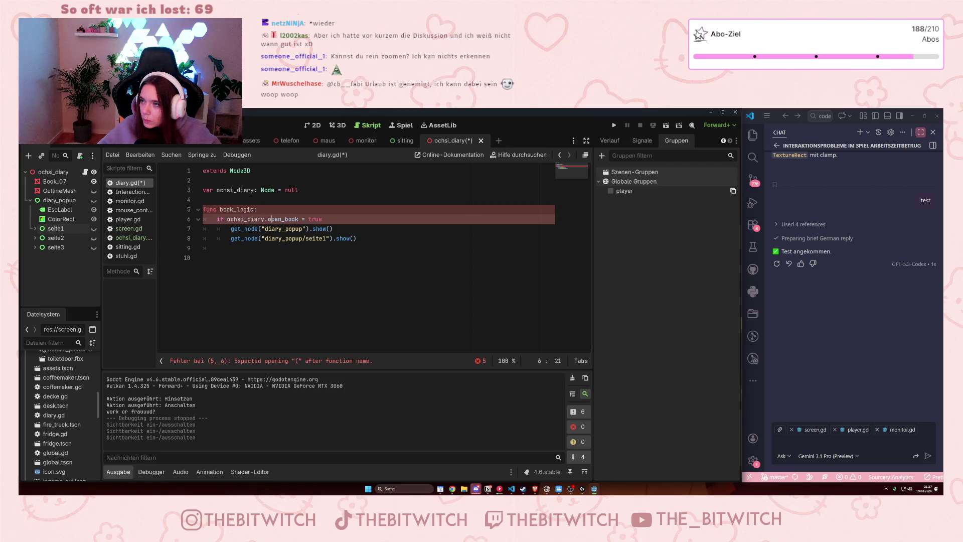
pyautogui.click(344, 219)
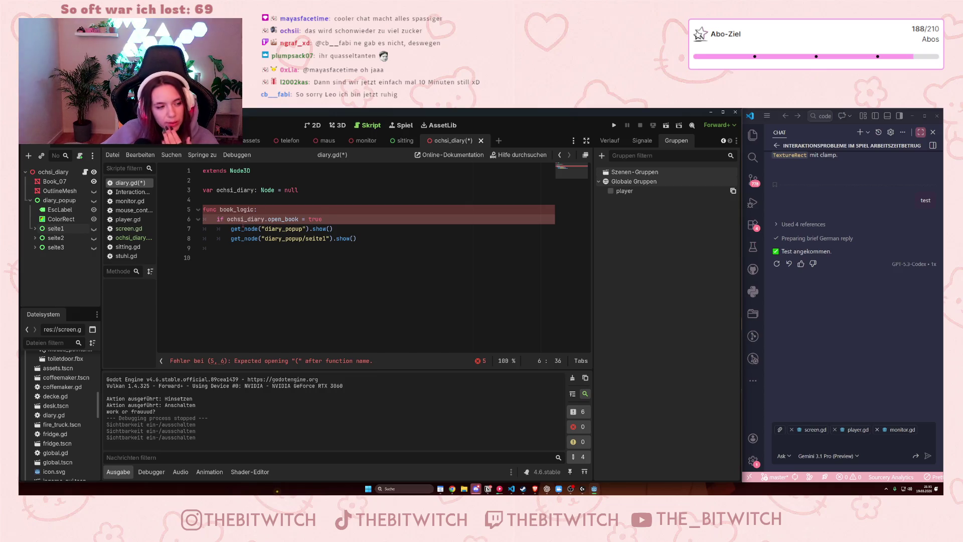
pyautogui.moveTo(242, 227)
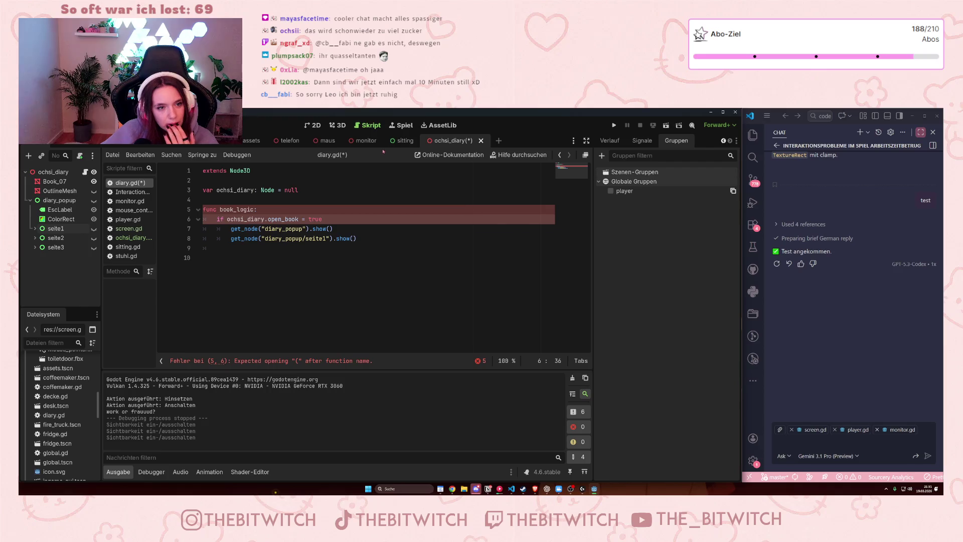
pyautogui.moveTo(369, 148)
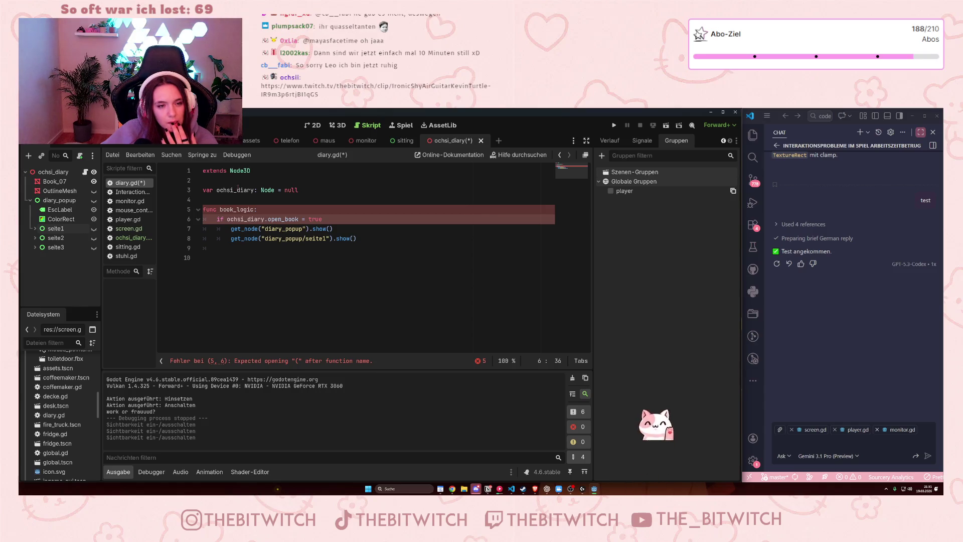
pyautogui.click(289, 141)
pyautogui.click(459, 141)
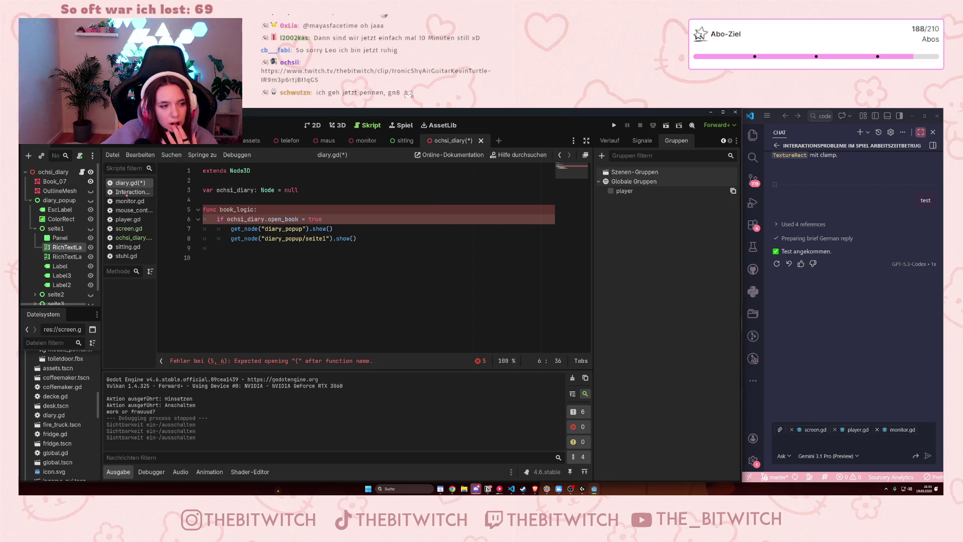
pyautogui.click(132, 229)
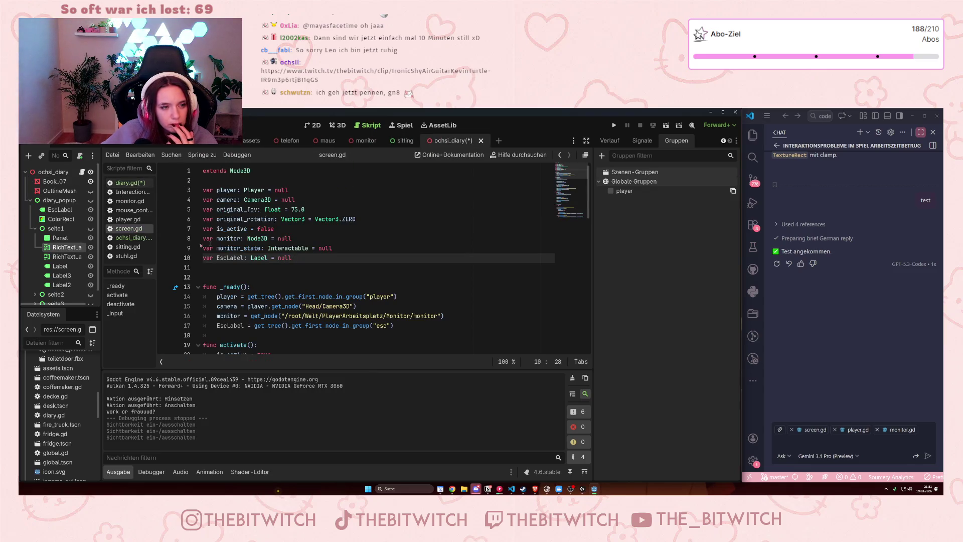
pyautogui.moveTo(245, 199)
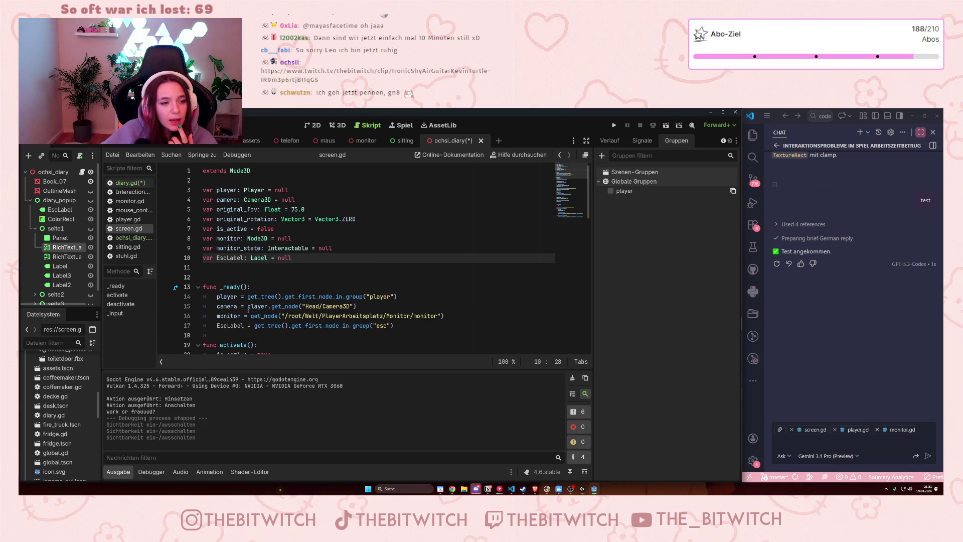
pyautogui.moveTo(248, 306); pyautogui.dragTo(300, 306)
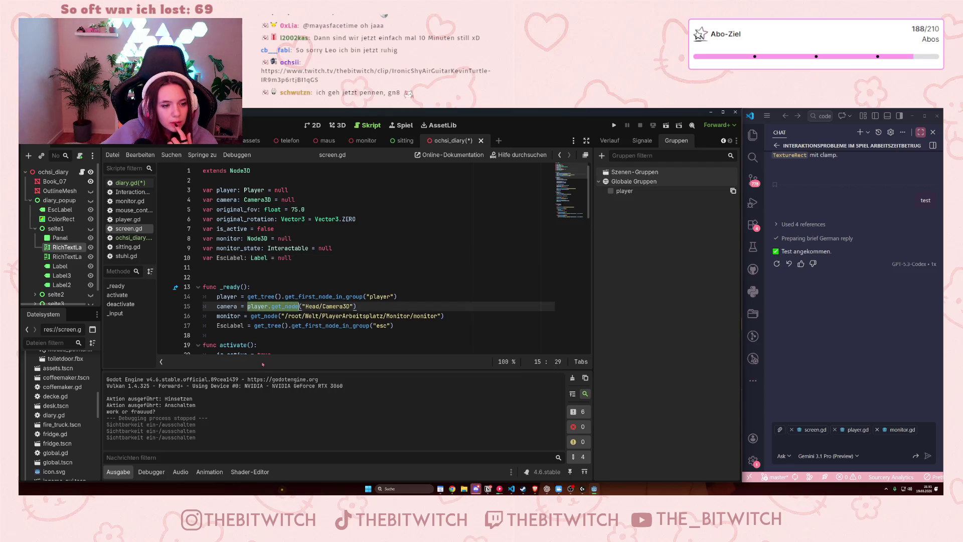
pyautogui.click(262, 326)
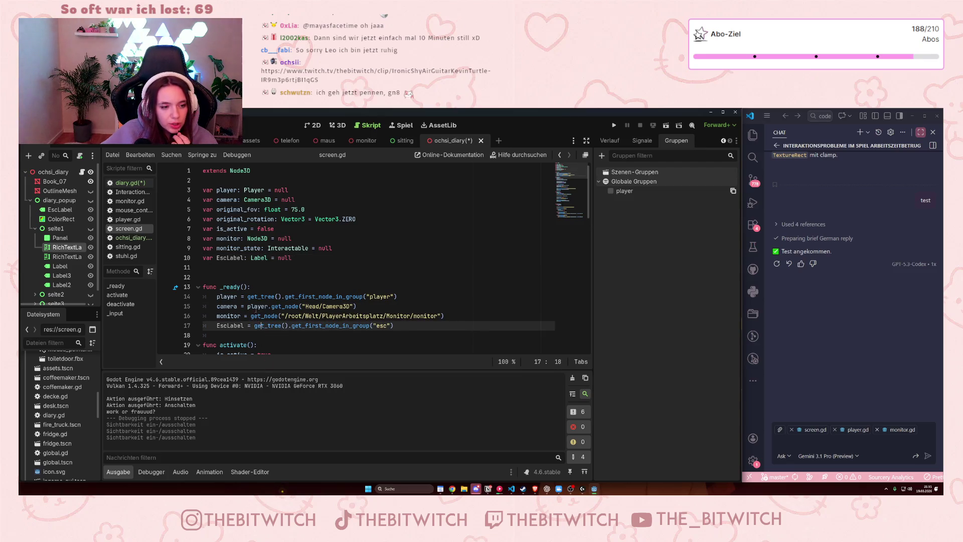
pyautogui.moveTo(249, 295); pyautogui.dragTo(398, 296)
pyautogui.click(401, 297)
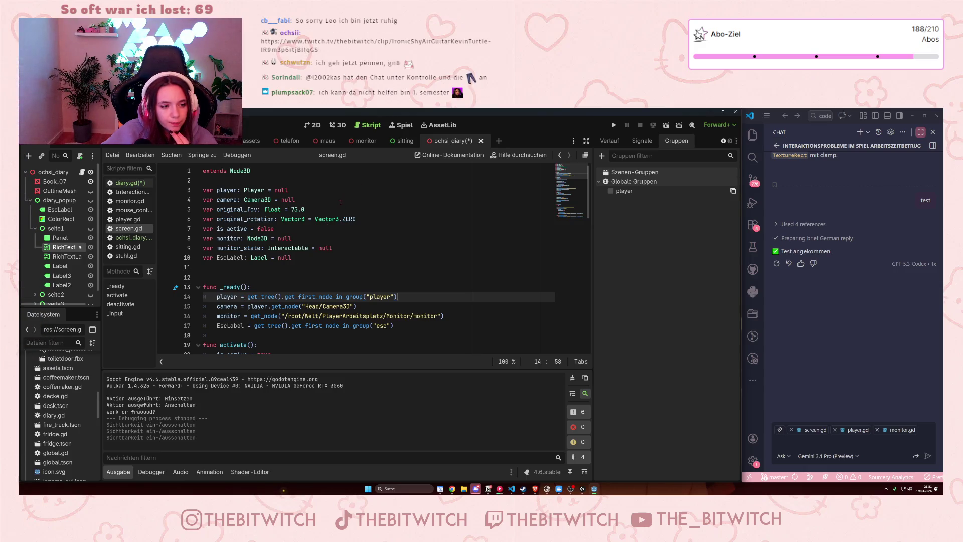
pyautogui.click(133, 183)
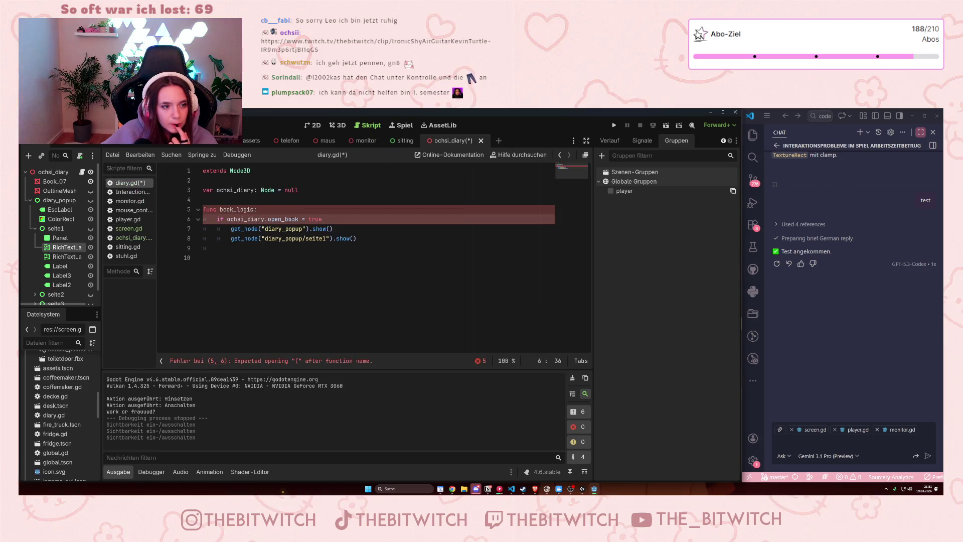
# Step: Insert 'ochsi_diary = get_tree().get_first_node_in_group(' on a new line above the if check
pyautogui.click(267, 211)
pyautogui.press('Return')
pyautogui.write('ochs')
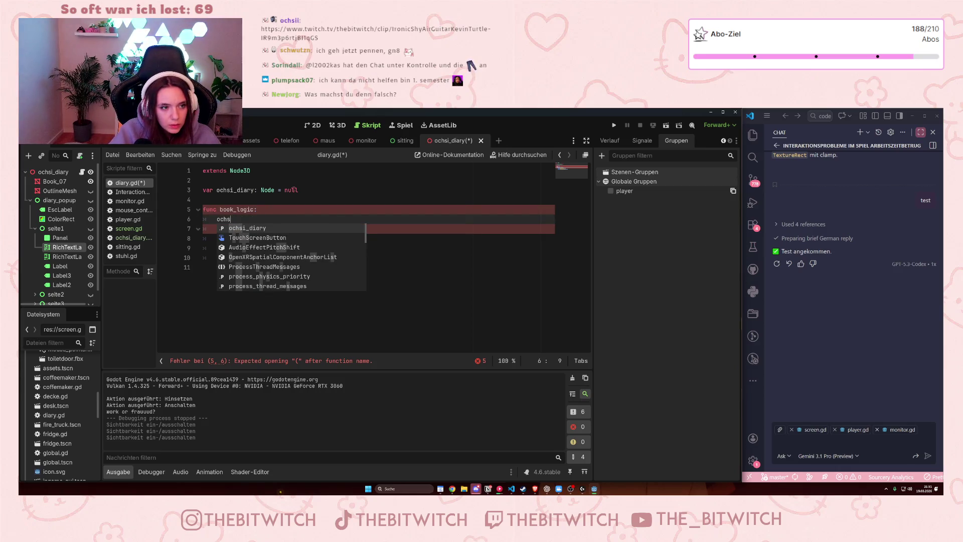
pyautogui.write('i_diary')
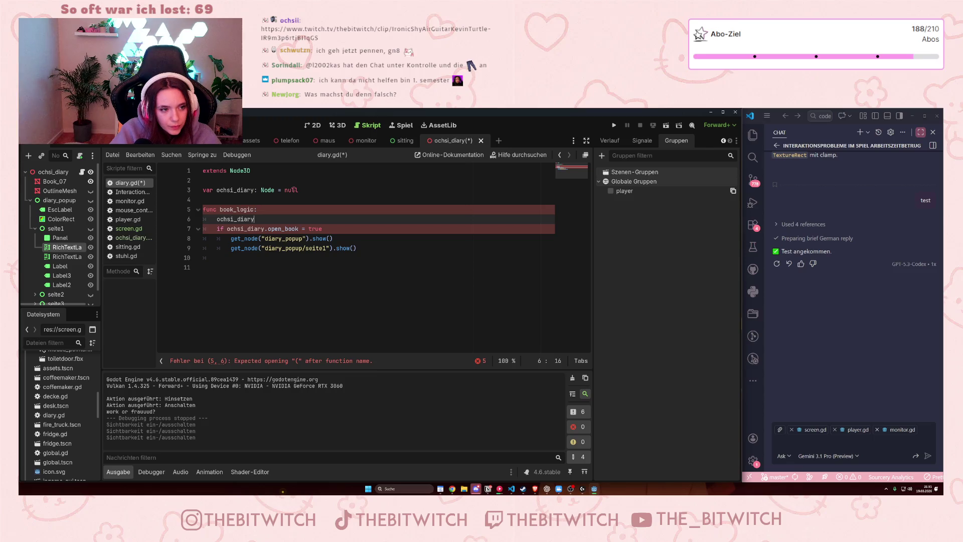
pyautogui.write(' =')
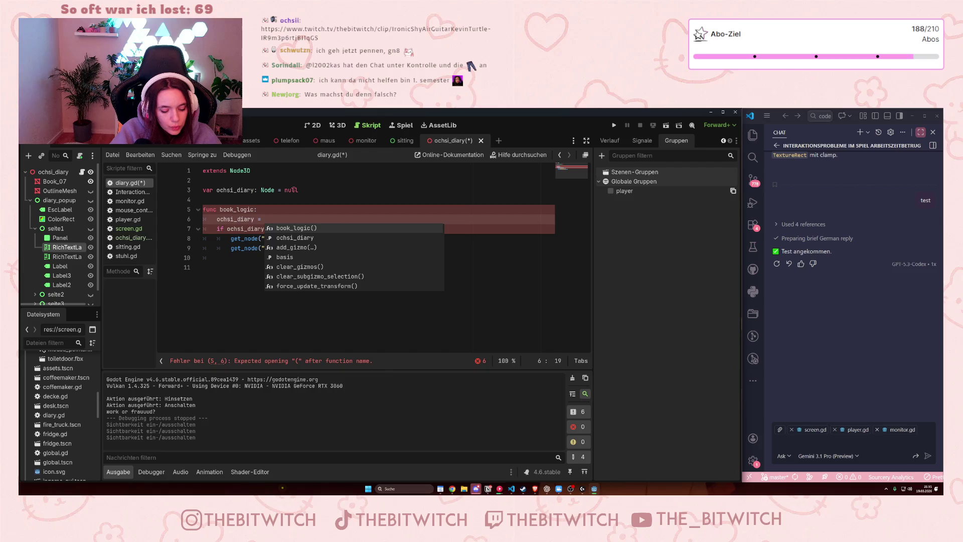
pyautogui.write('get')
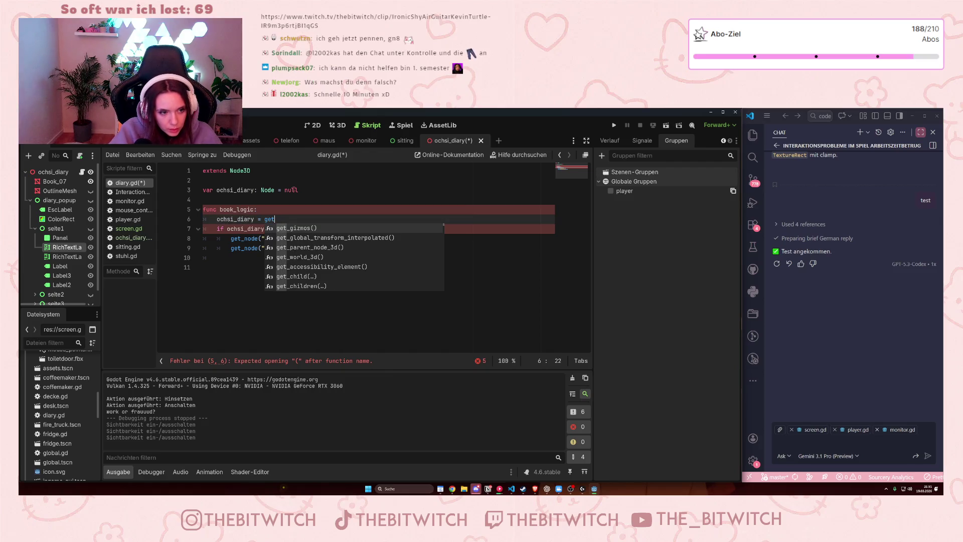
pyautogui.write('_t')
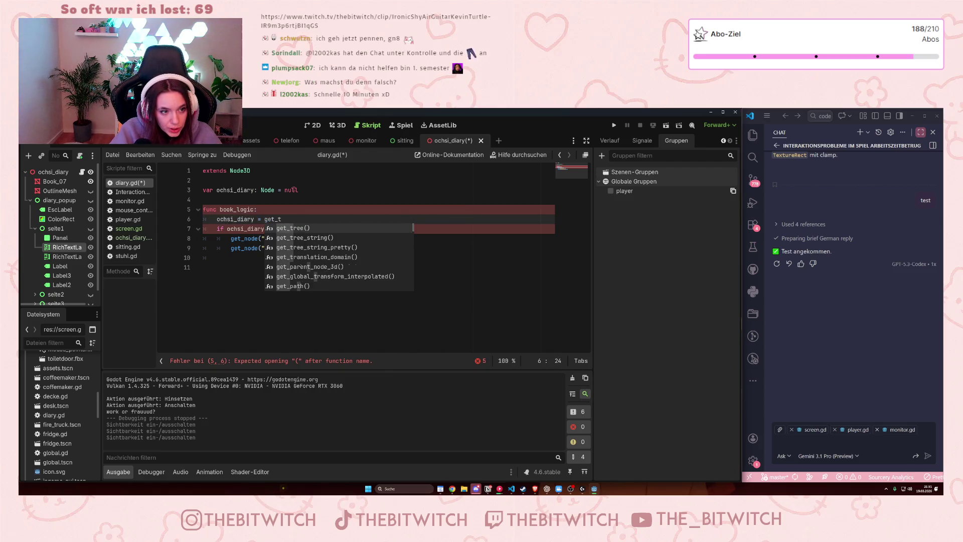
pyautogui.write('ree')
pyautogui.press('Return')
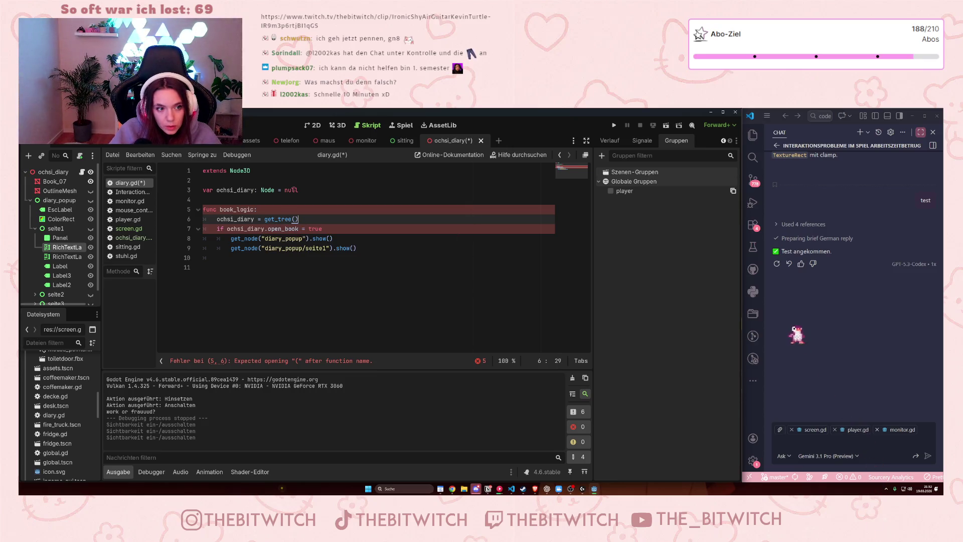
pyautogui.write('.get_f')
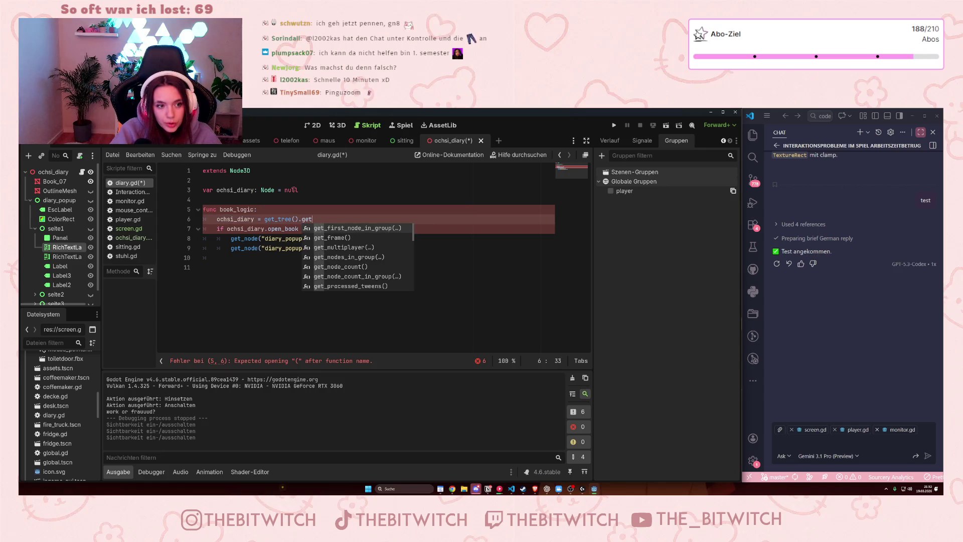
pyautogui.press('Return')
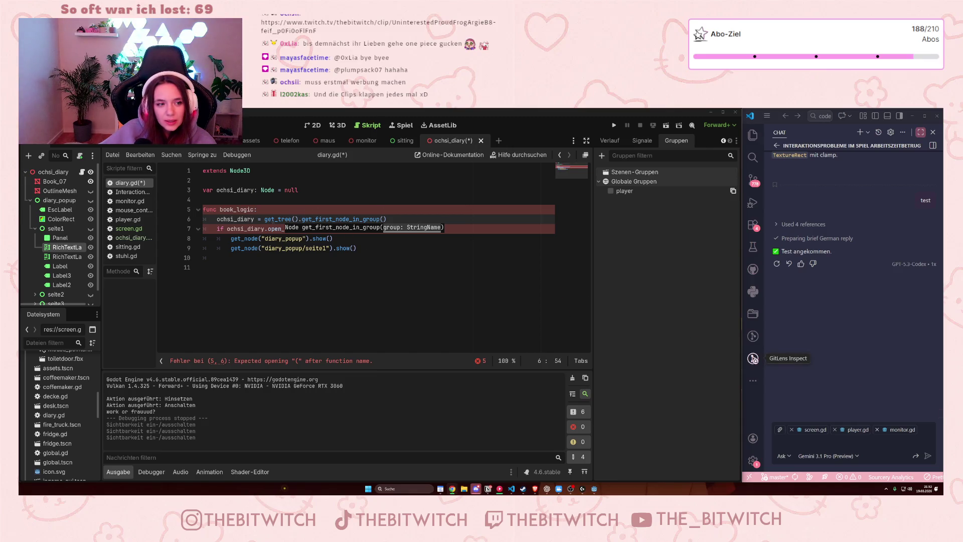
pyautogui.click(261, 219)
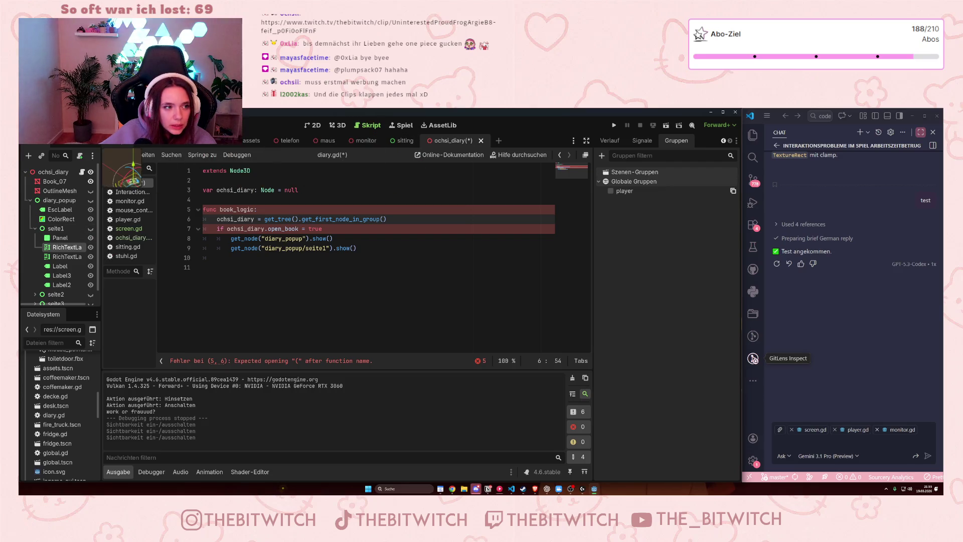
# Step: After checking the room scene's groups, pass "diary" as the group name argument
pyautogui.click(221, 140)
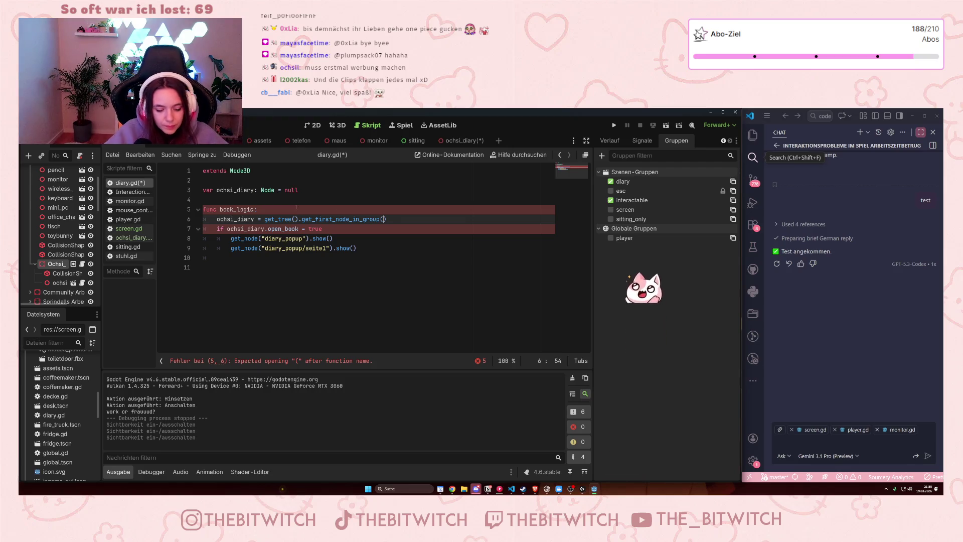
pyautogui.write('"siar')
pyautogui.press('BackSpace')
pyautogui.press('BackSpace')
pyautogui.press('BackSpace')
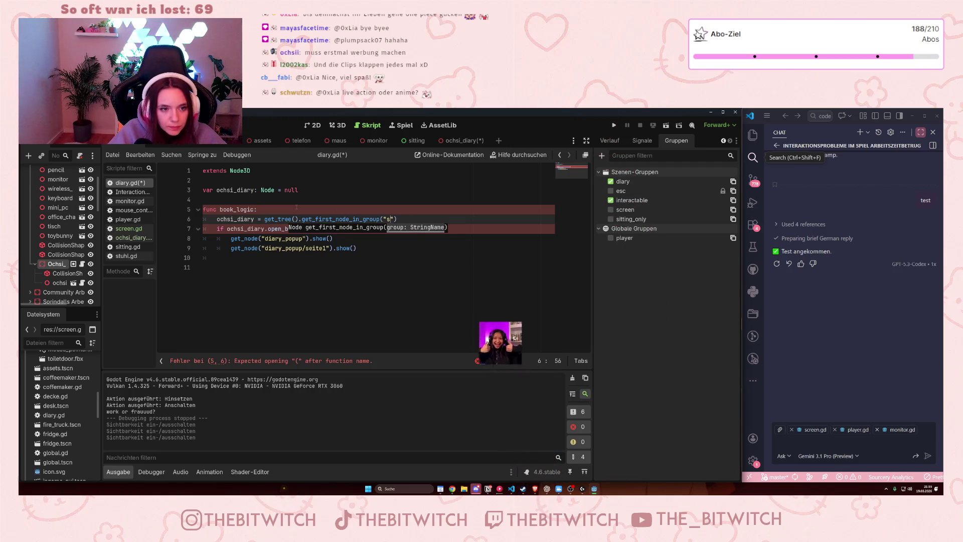
pyautogui.write('diary')
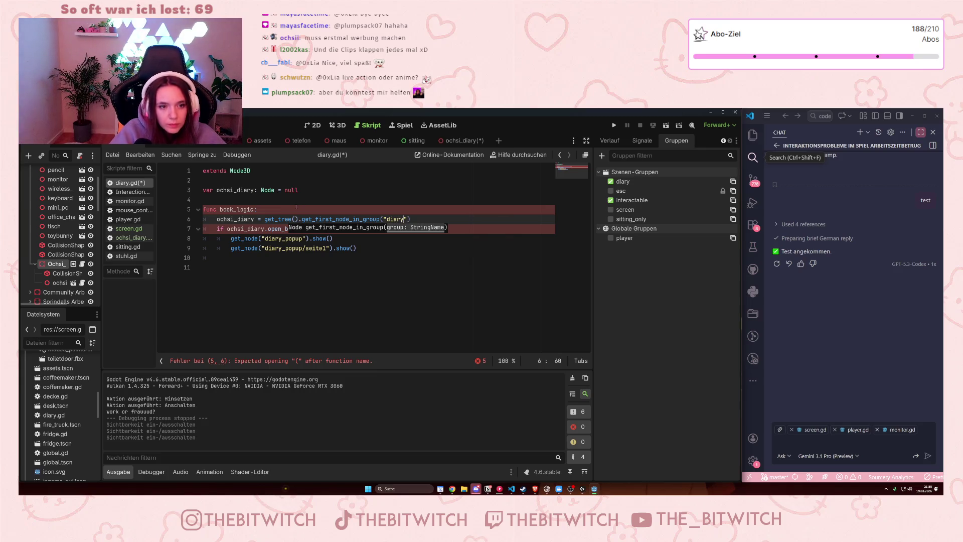
pyautogui.click(361, 265)
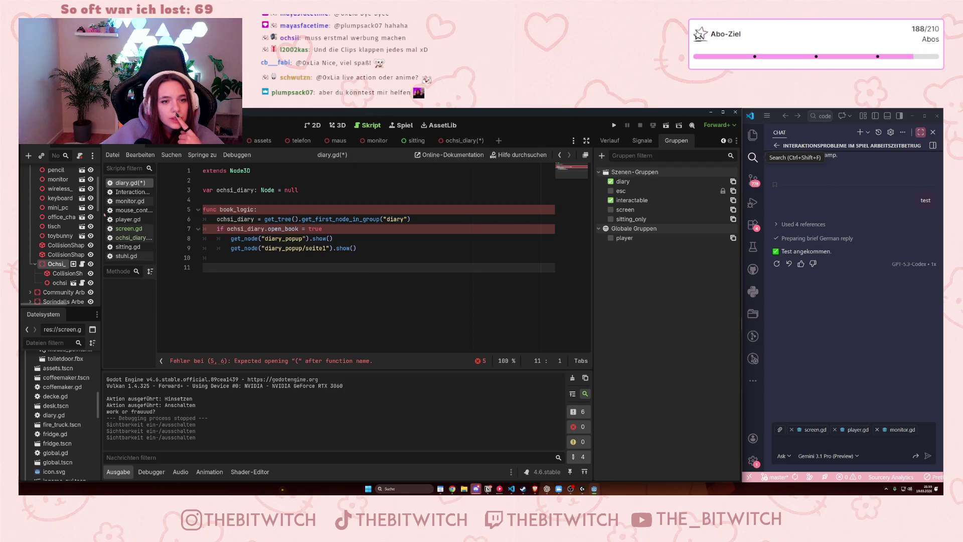
pyautogui.click(142, 232)
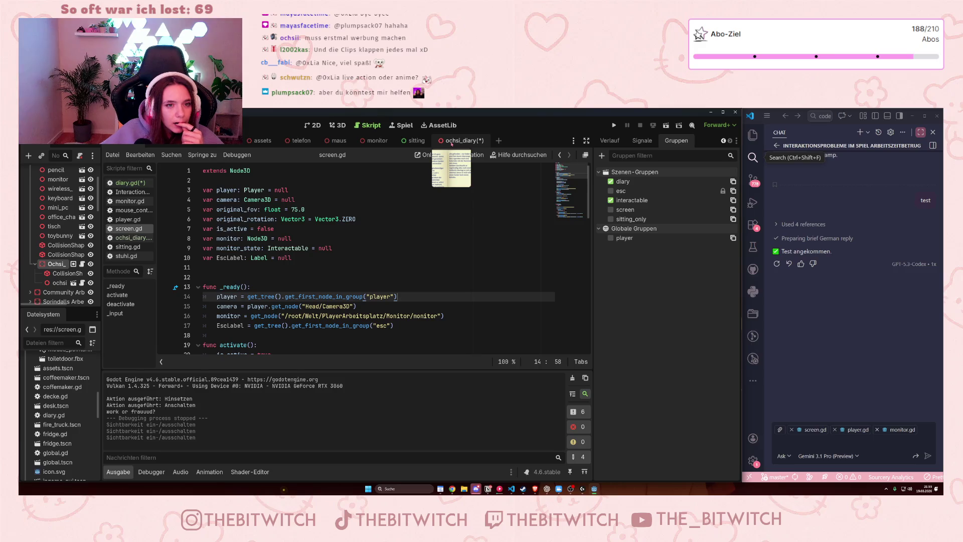
# Step: Back in diary.gd, add the missing parentheses to make 'func book_logic()'
pyautogui.click(452, 143)
pyautogui.click(127, 182)
pyautogui.click(352, 239)
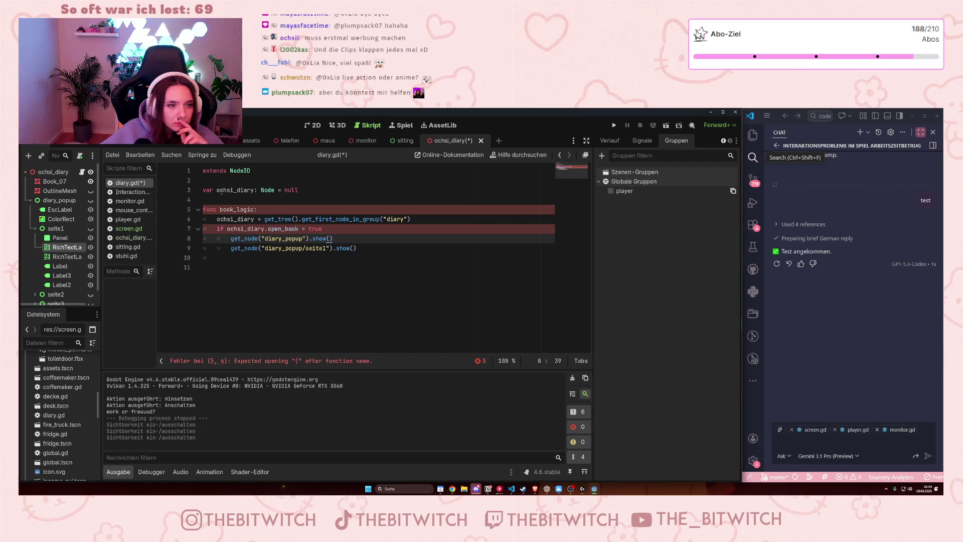
pyautogui.click(133, 229)
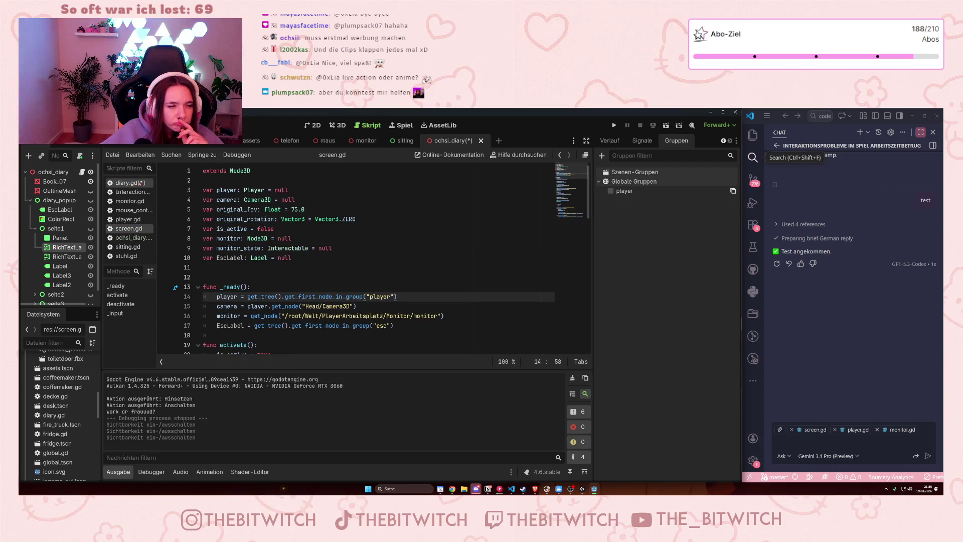
pyautogui.click(140, 184)
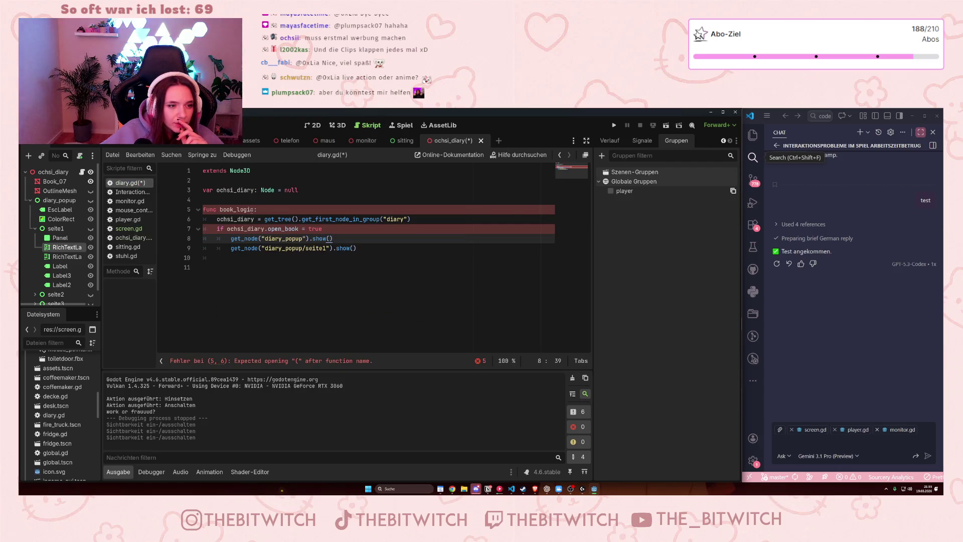
pyautogui.click(253, 210)
pyautogui.write('()')
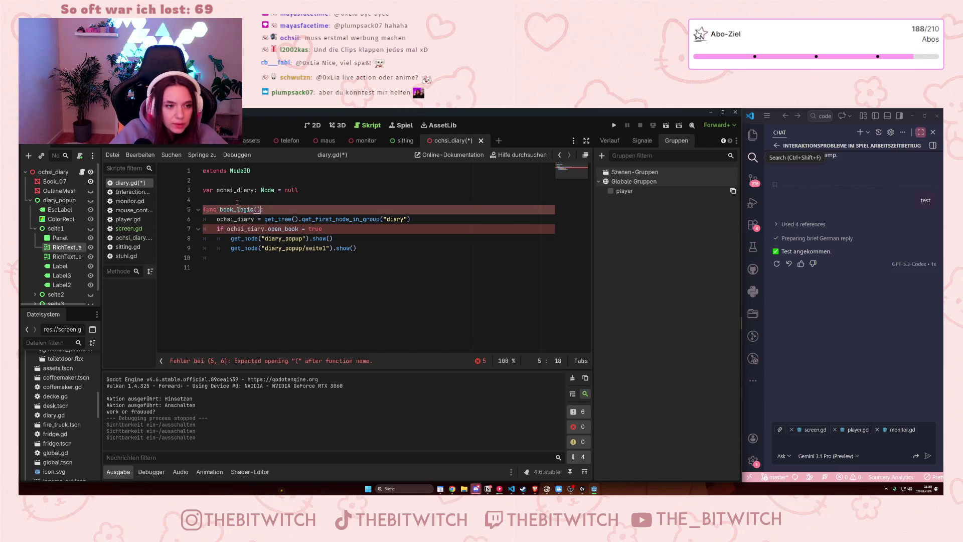
# Step: Delete ' = true' so line 7 reads 'if ochsi_diary.open_book:'
pyautogui.click(331, 248)
pyautogui.click(322, 229)
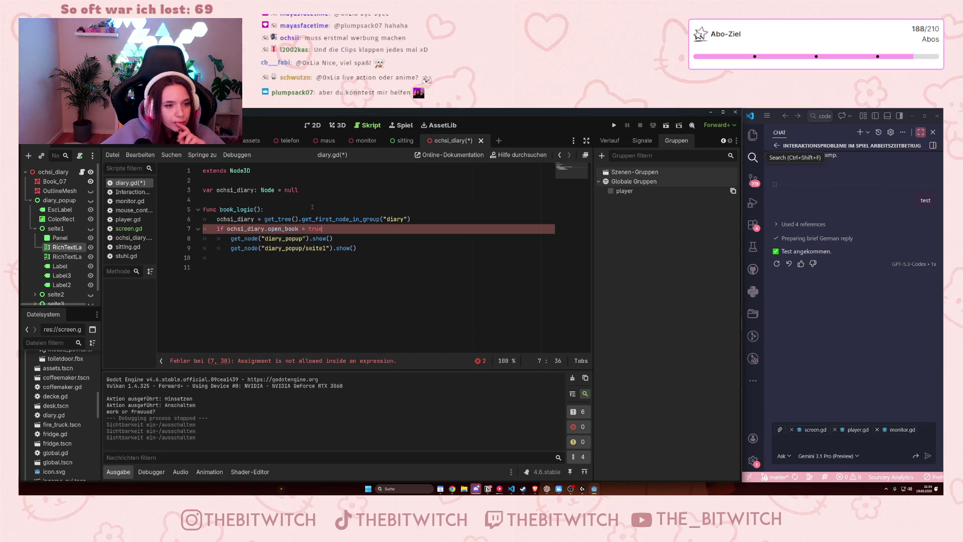
pyautogui.write(':')
pyautogui.click(338, 273)
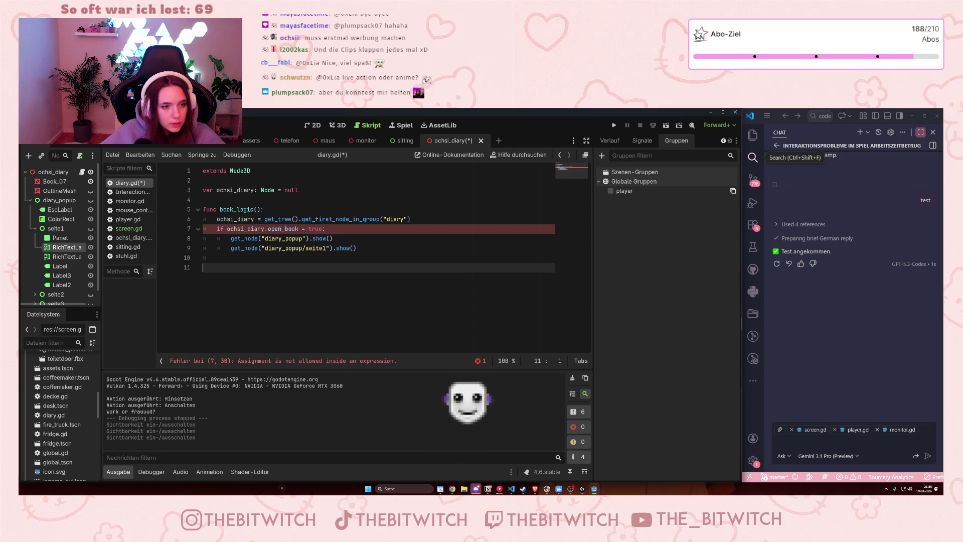
pyautogui.click(319, 229)
pyautogui.press('BackSpace')
pyautogui.press('BackSpace')
pyautogui.press('BackSpace')
pyautogui.press('Delete')
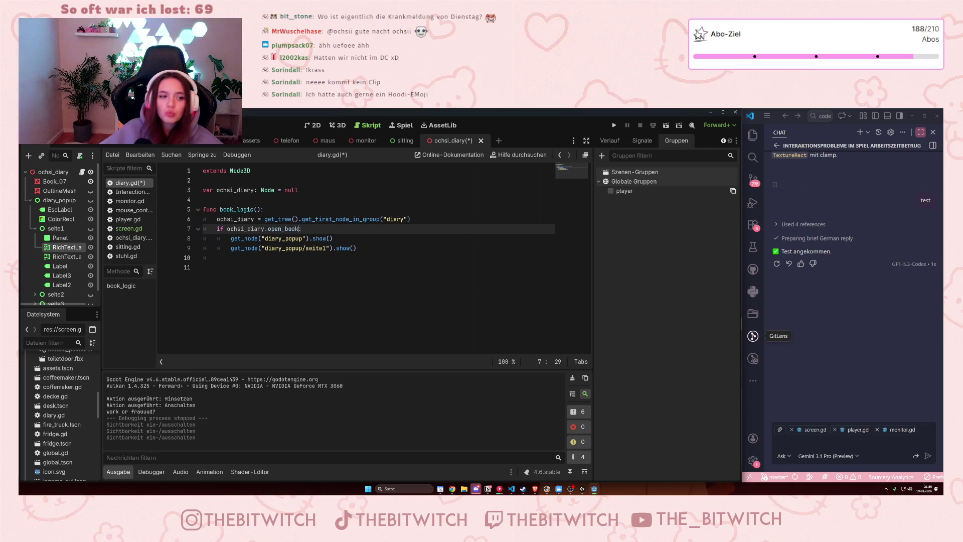
pyautogui.write(':')
# Step: Save diary.gd and launch the project
pyautogui.click(331, 269)
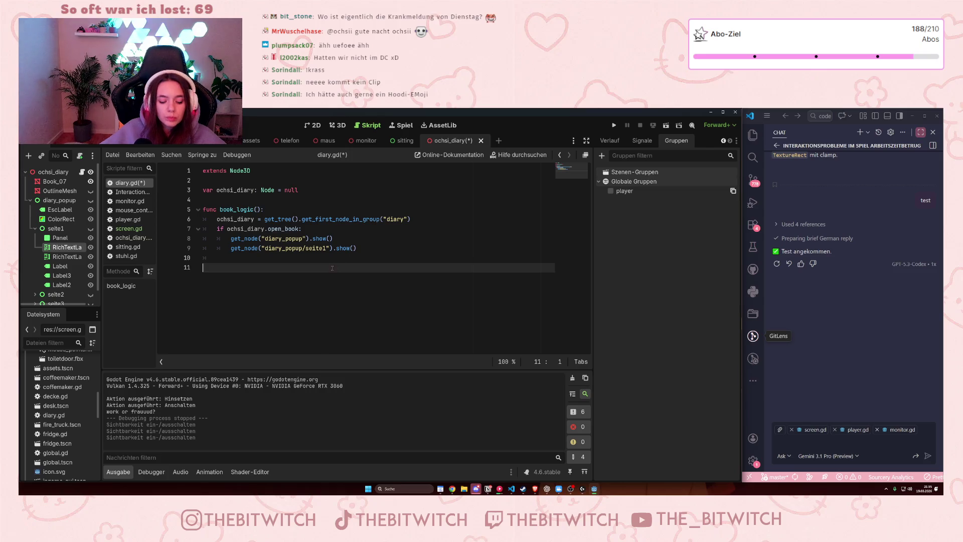
pyautogui.hotkey('ctrl', 's')
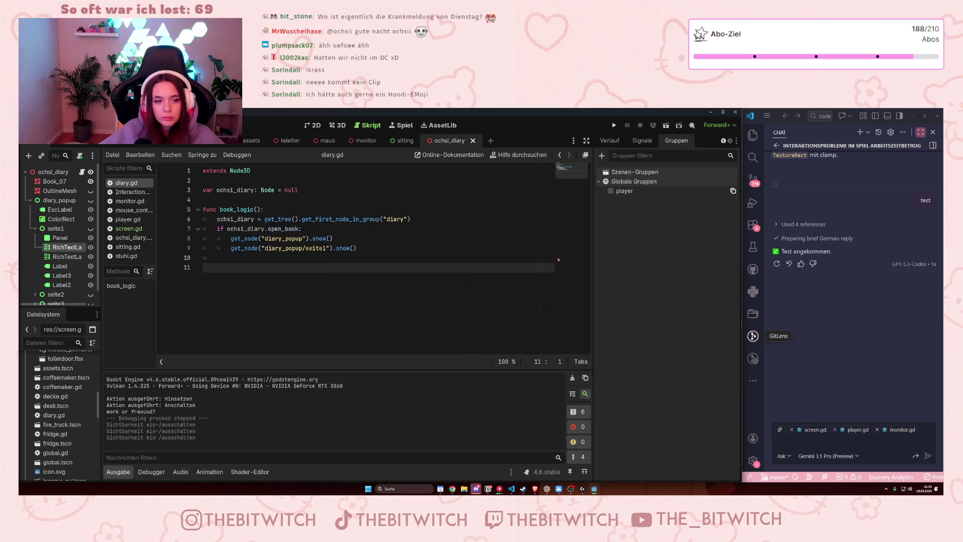
pyautogui.click(615, 125)
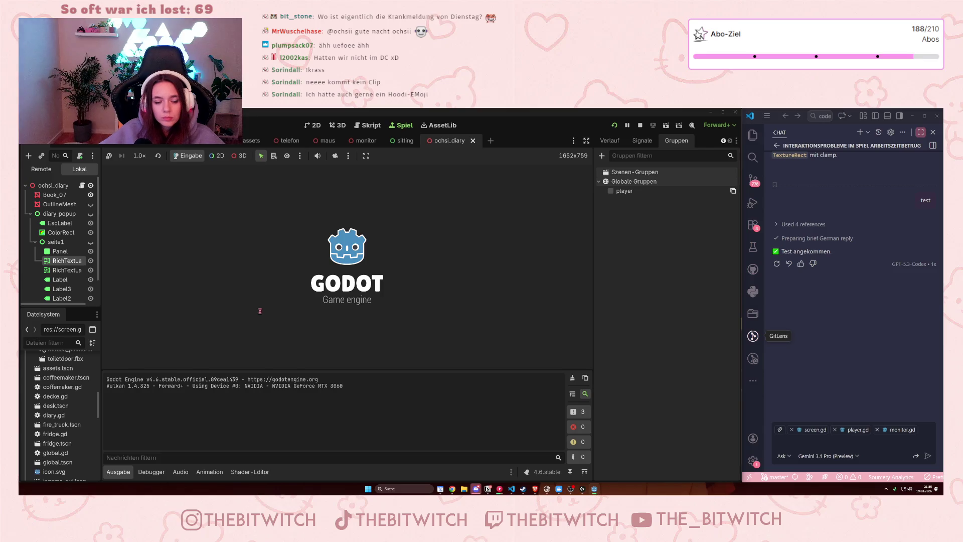
# Step: Walk into the office, read the book on the desk, and stop the game
pyautogui.press('w')
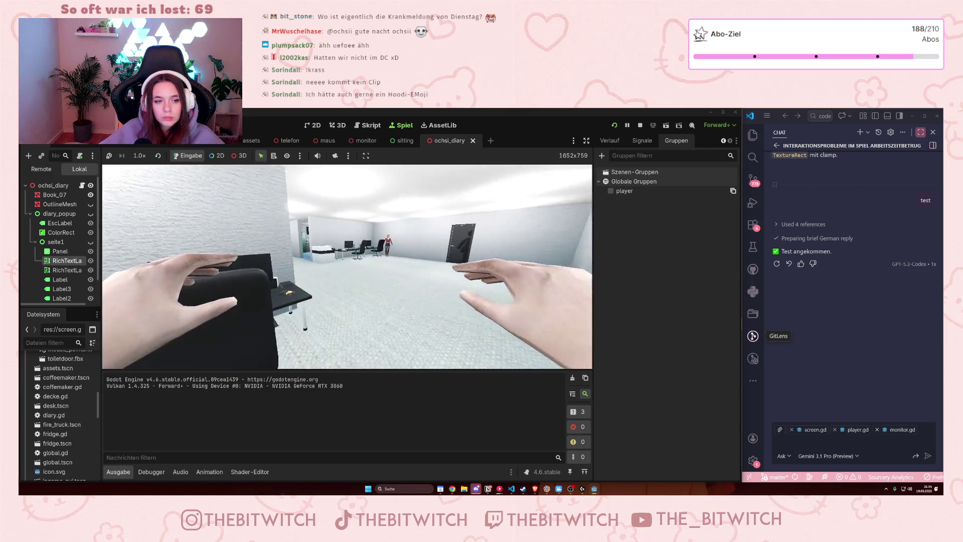
pyautogui.press('w')
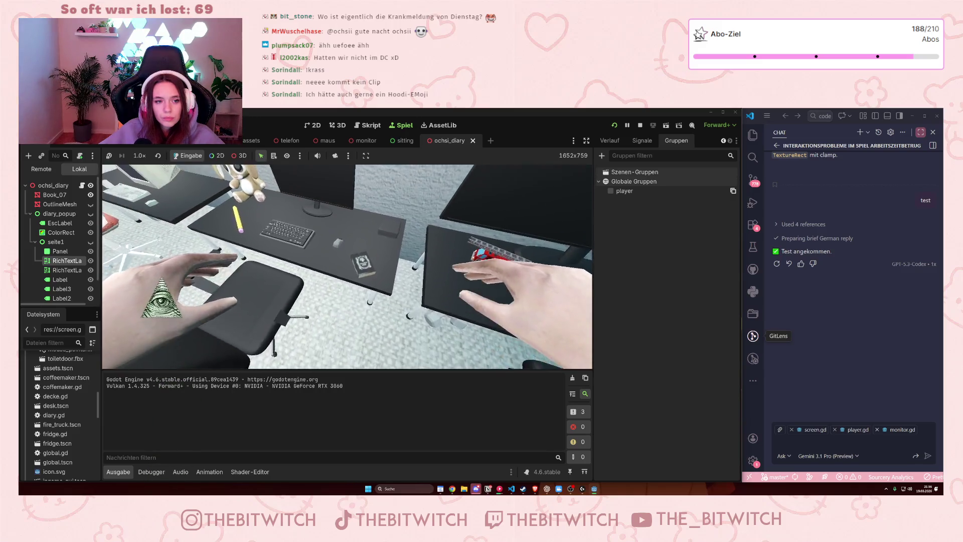
pyautogui.press('e')
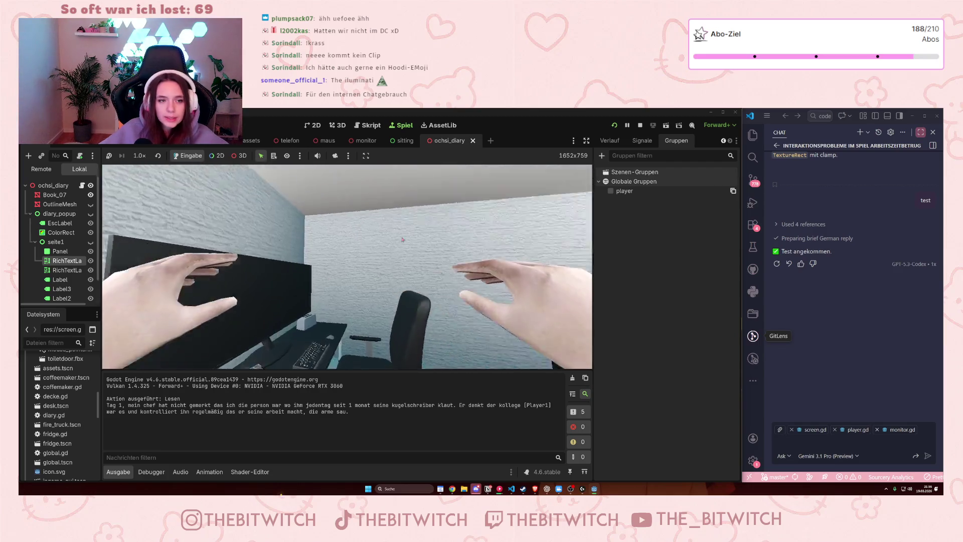
pyautogui.press('F8')
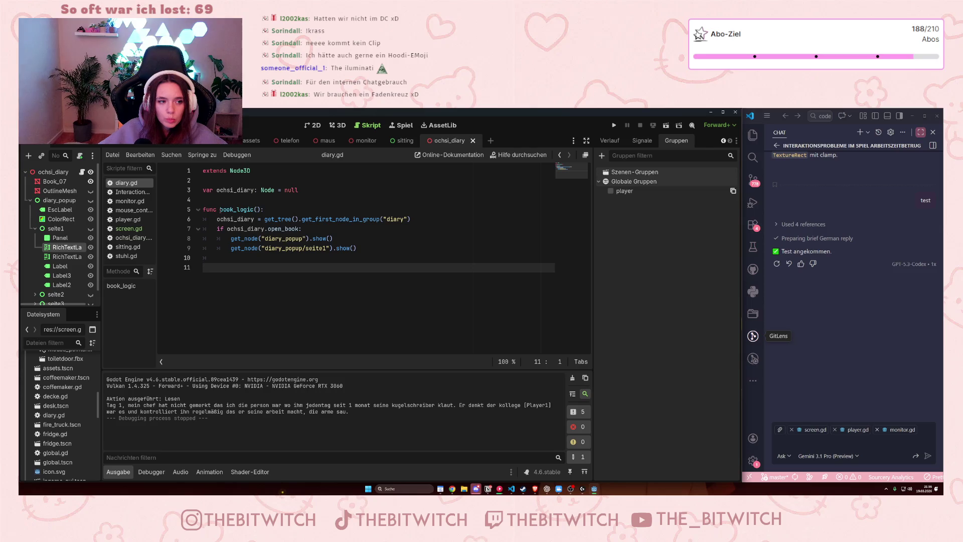
# Step: Rename book_logic() to _ready(), save, then read the book in the running game and stop
pyautogui.doubleClick(251, 209)
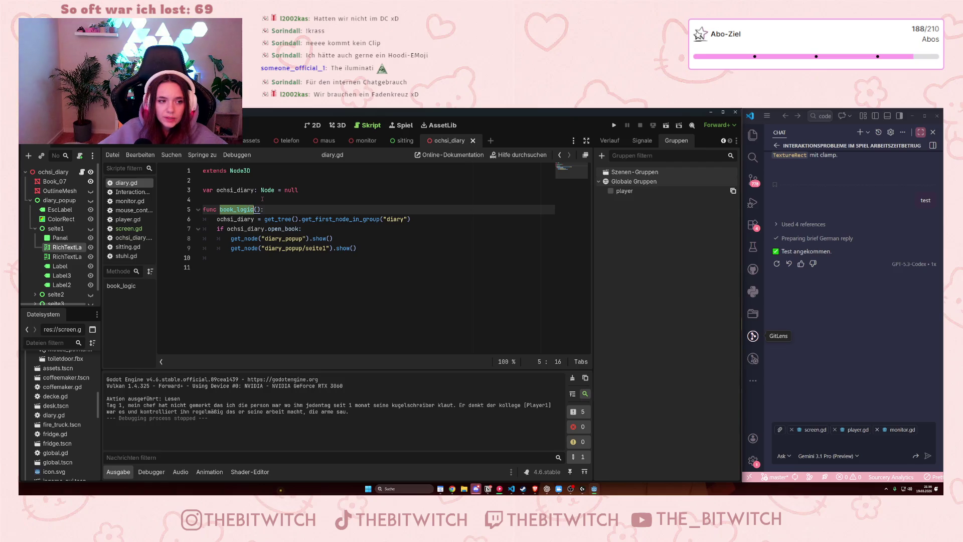
pyautogui.write('_ready')
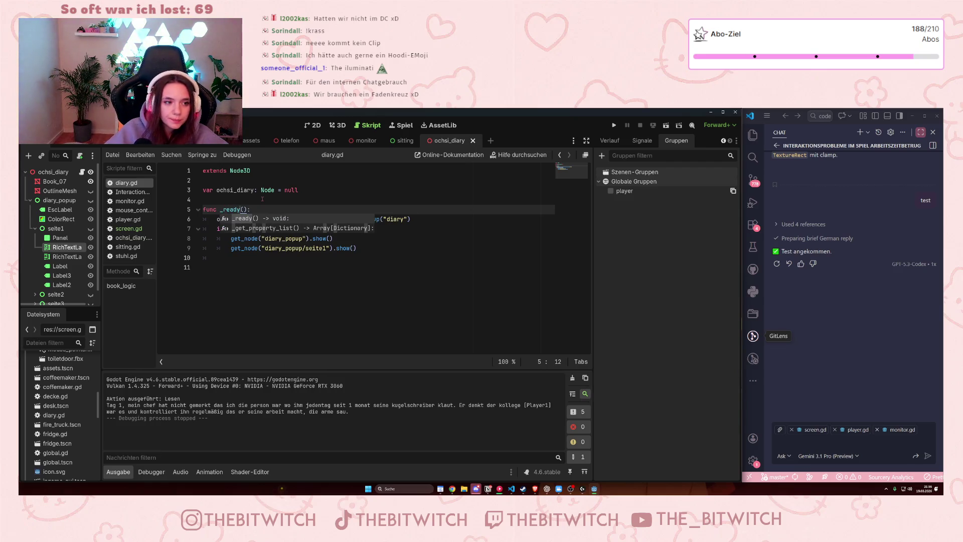
pyautogui.click(311, 257)
pyautogui.hotkey('ctrl', 's')
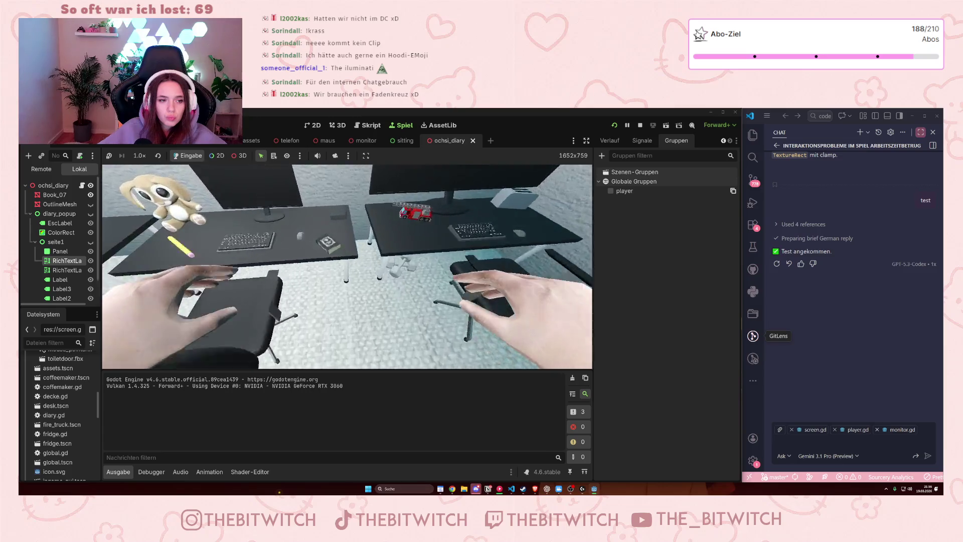
pyautogui.press('e')
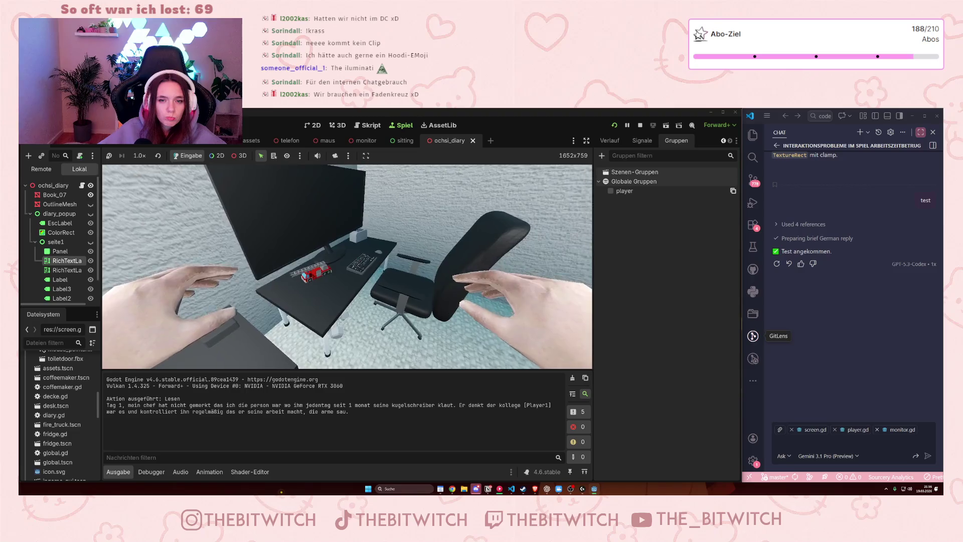
pyautogui.click(642, 125)
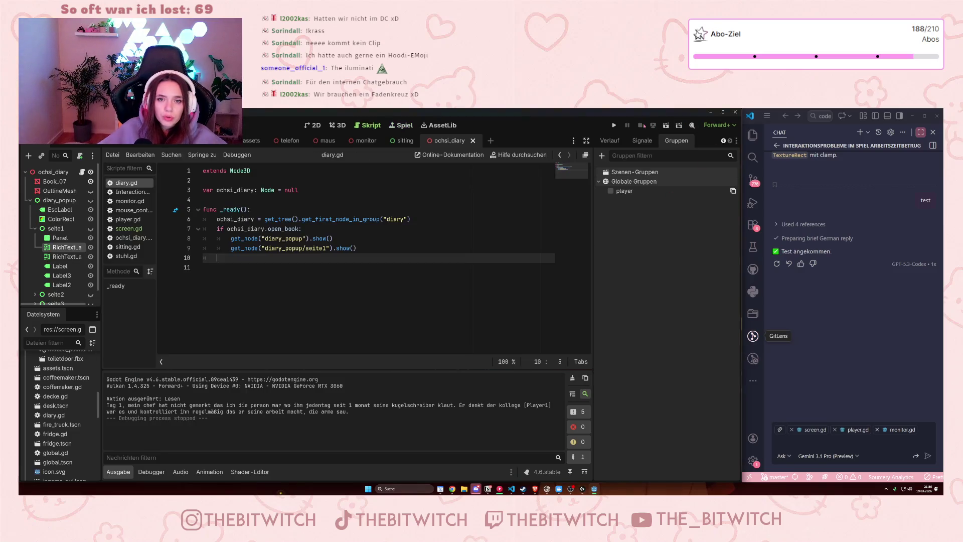